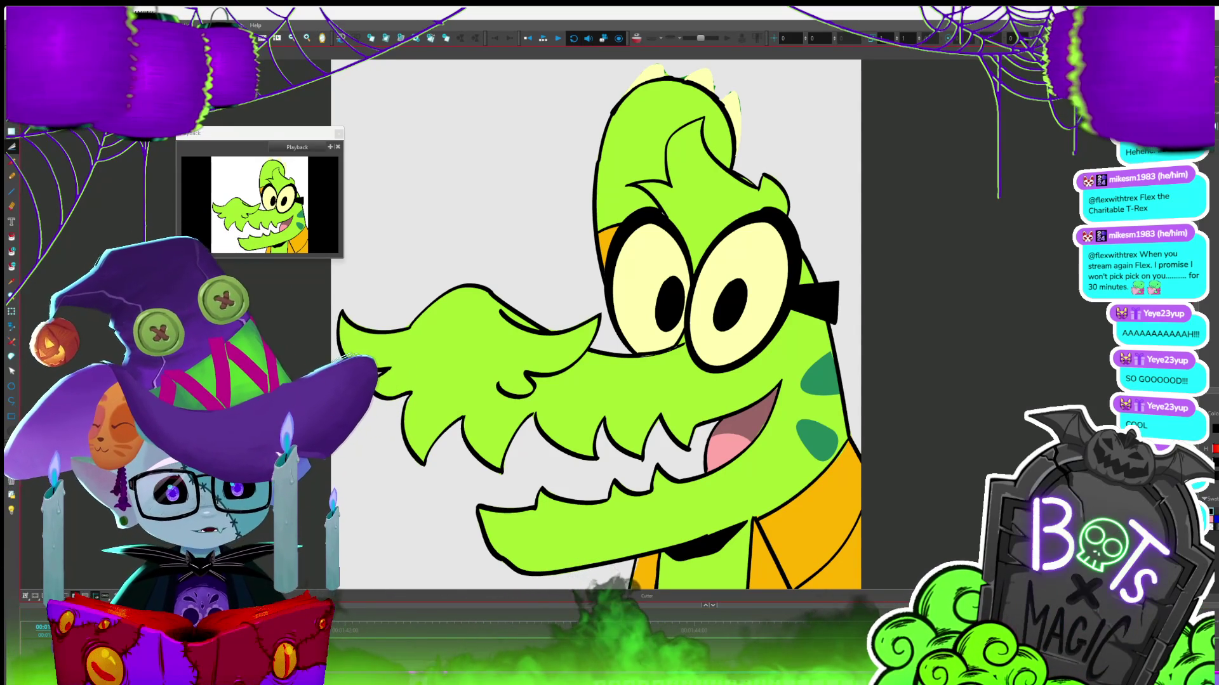
Zoom out and propose the new name 97_A for the current scene in Rename Scene
{"action": "key", "text": "shift+m"}
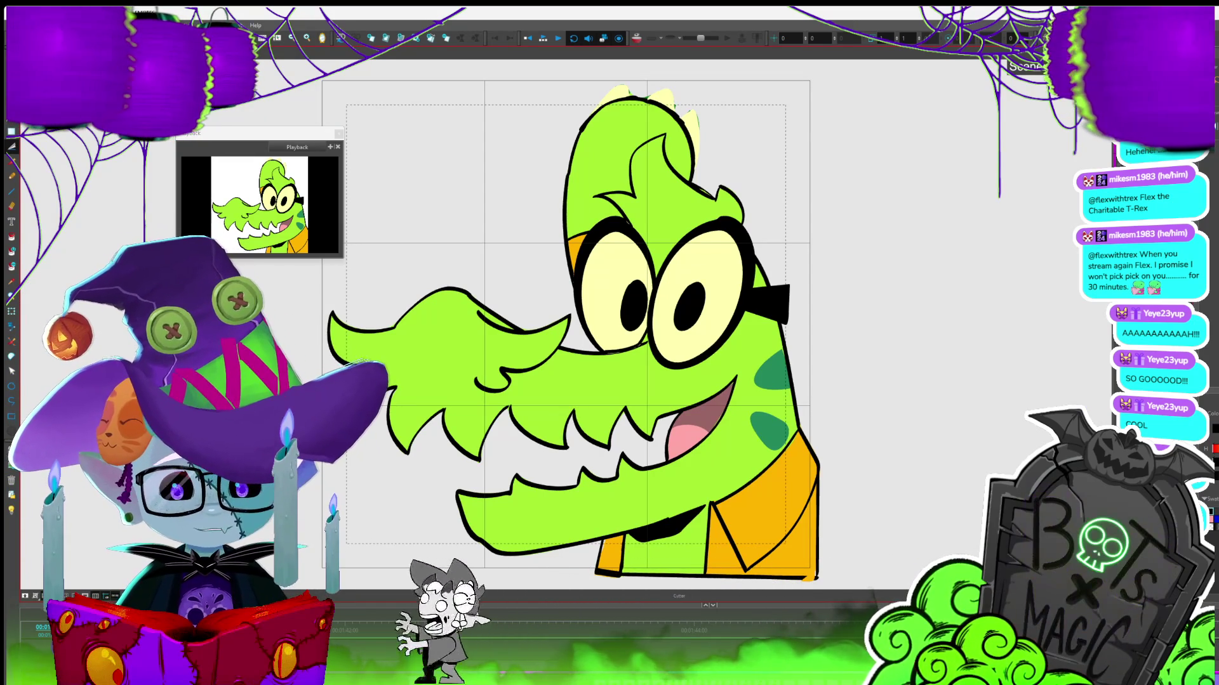
{"action": "double_click", "coordinate": [331, 629]}
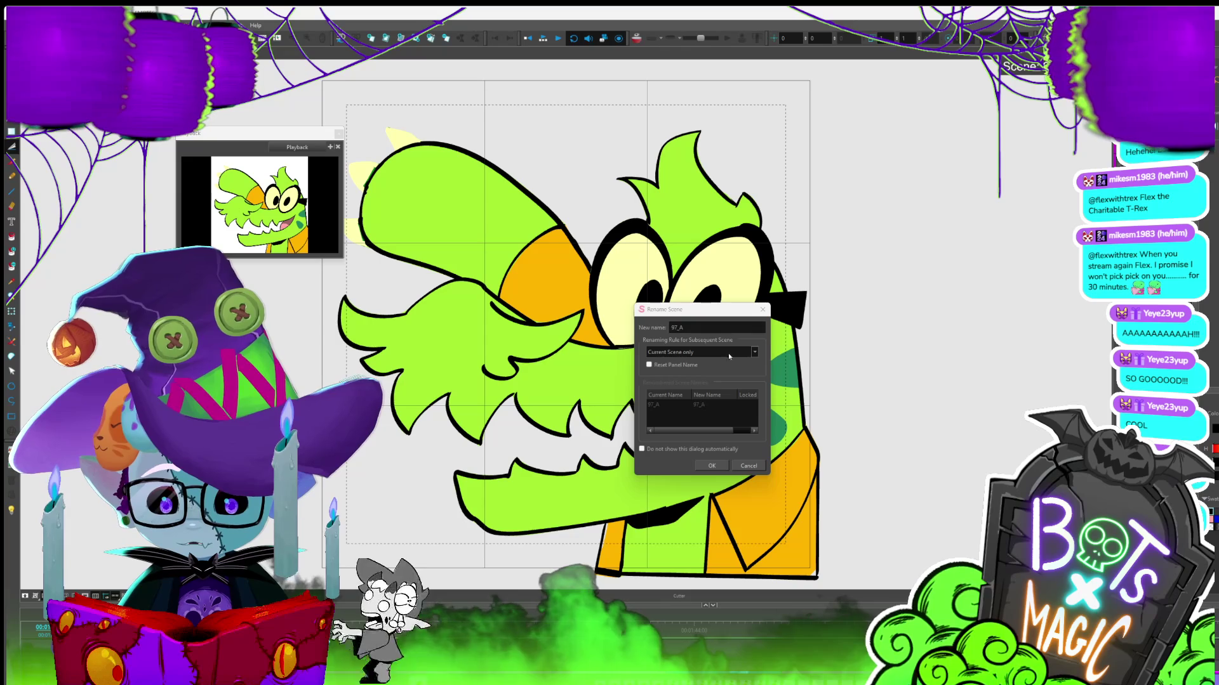
Confirm the 97_A scene rename and land on the empty panel after the wolf and crocodile drawings
{"action": "left_click", "coordinate": [721, 462]}
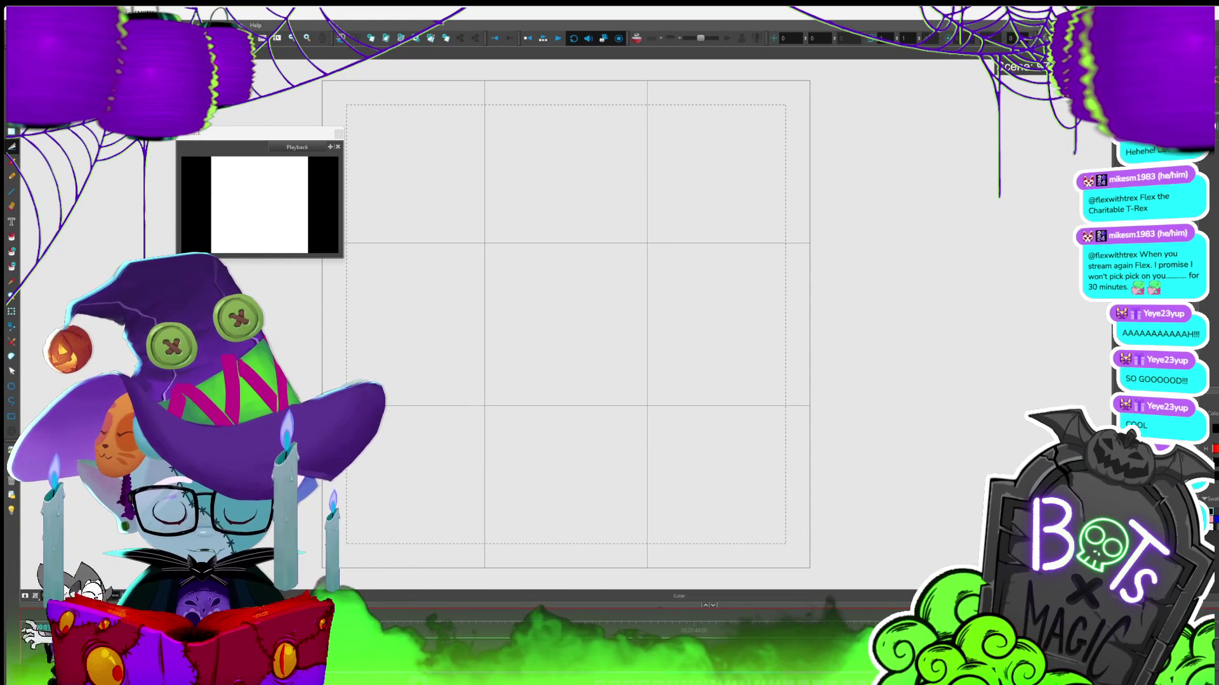
With the brush, draw red strokes for the left hair tuft, peaked fringe and hair arc
{"action": "scroll", "coordinate": [680, 325], "scroll_direction": "left", "scroll_amount": 3}
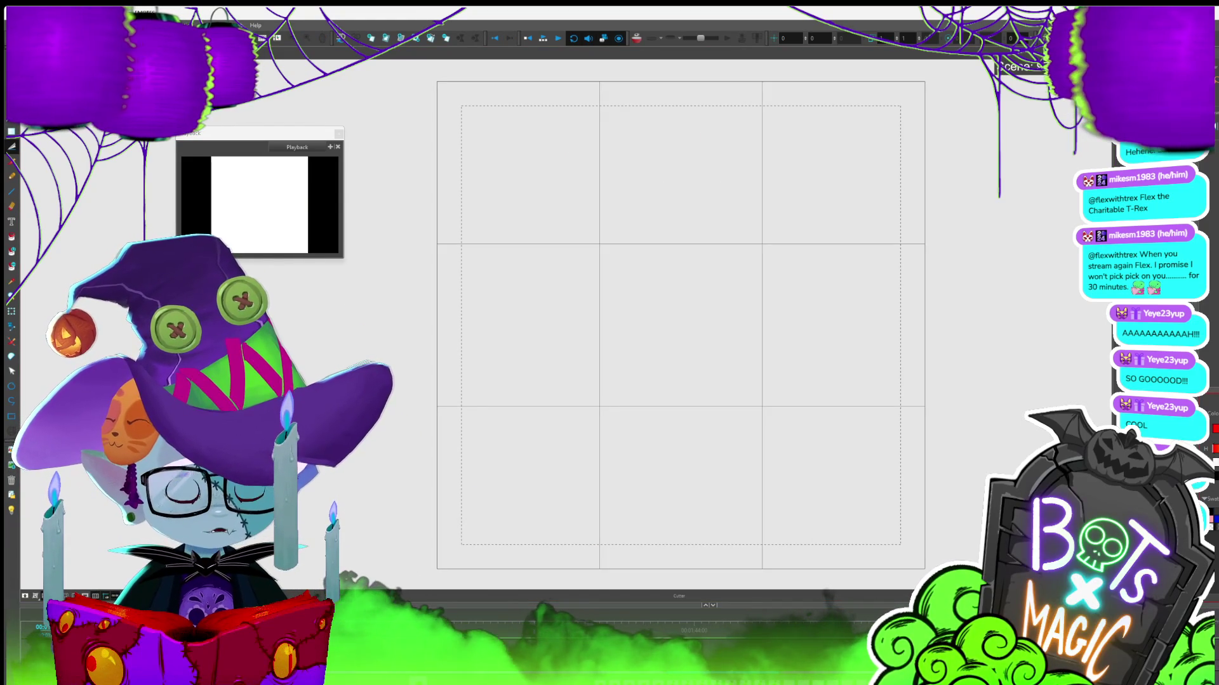
{"action": "key", "text": "alt+b"}
{"action": "left_click_drag", "start_coordinate": [810, 229], "coordinate": [803, 260]}
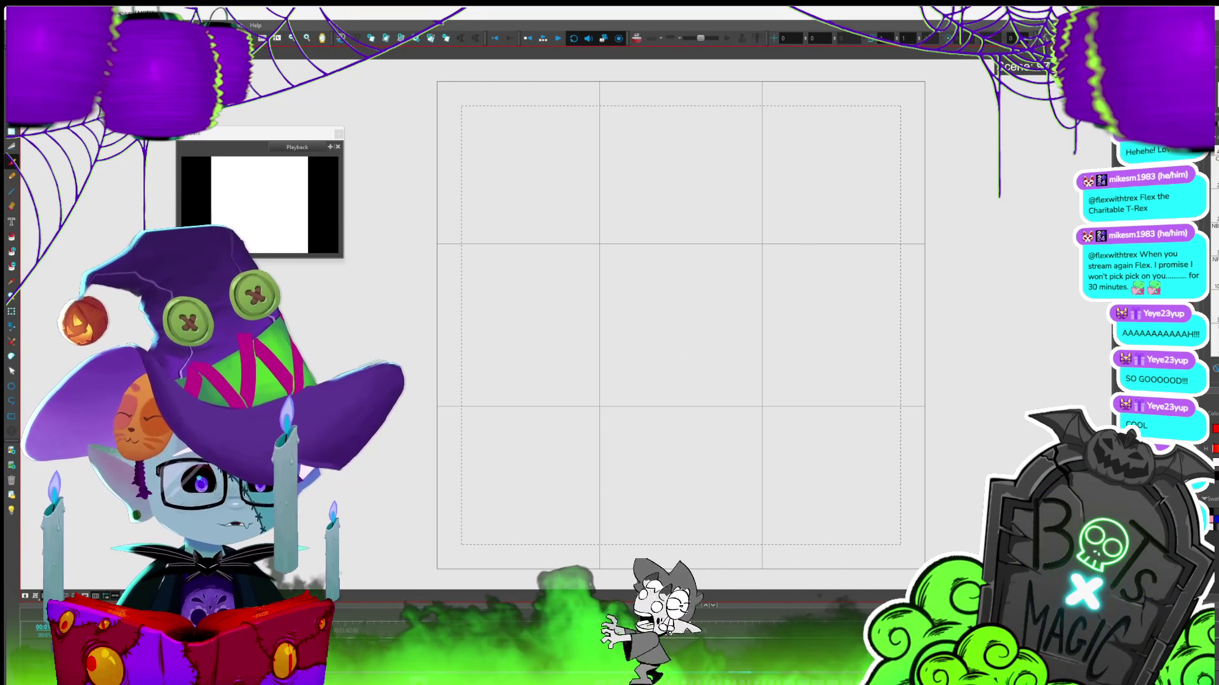
{"action": "mouse_move", "coordinate": [633, 166]}
{"action": "left_mouse_down"}
{"action": "mouse_move", "coordinate": [582, 238]}
{"action": "mouse_move", "coordinate": [640, 149]}
{"action": "mouse_move", "coordinate": [614, 172]}
{"action": "mouse_move", "coordinate": [531, 97]}
{"action": "mouse_move", "coordinate": [479, 163]}
{"action": "mouse_move", "coordinate": [489, 203]}
{"action": "left_mouse_up"}
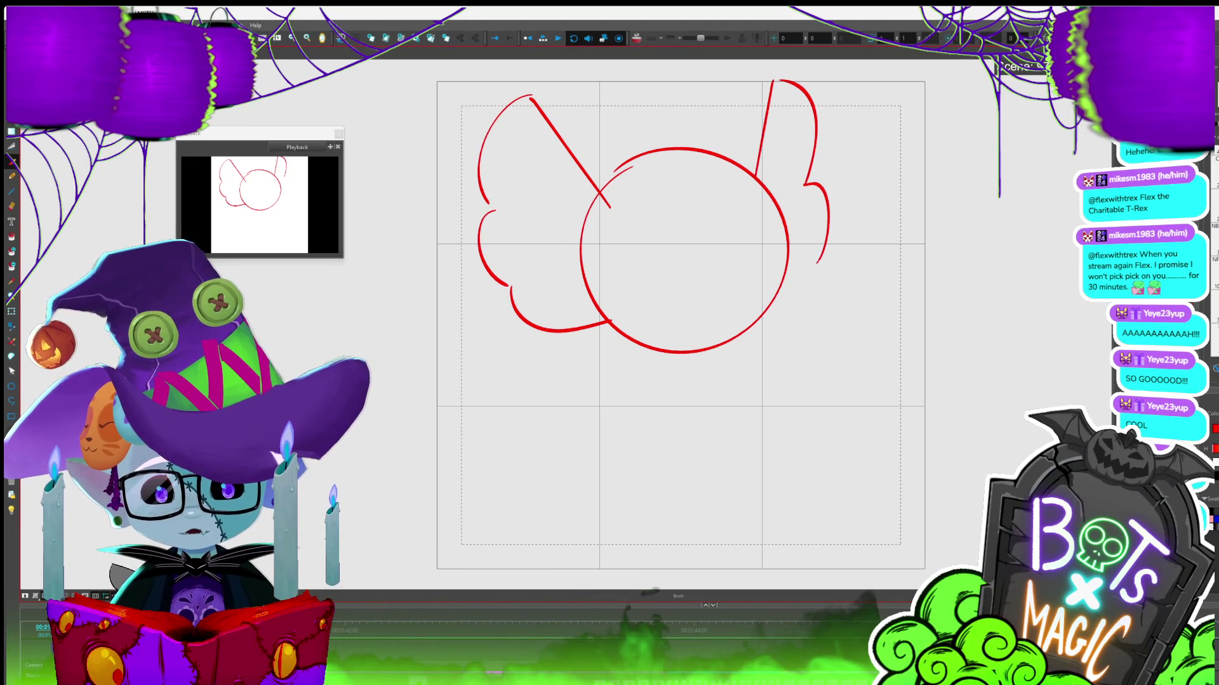
{"action": "mouse_move", "coordinate": [705, 232]}
{"action": "left_mouse_down"}
{"action": "mouse_move", "coordinate": [640, 235]}
{"action": "mouse_move", "coordinate": [703, 190]}
{"action": "mouse_move", "coordinate": [724, 230]}
{"action": "mouse_move", "coordinate": [787, 226]}
{"action": "mouse_move", "coordinate": [676, 134]}
{"action": "left_mouse_up"}
{"action": "mouse_move", "coordinate": [619, 236]}
{"action": "left_mouse_down"}
{"action": "mouse_move", "coordinate": [570, 241]}
{"action": "mouse_move", "coordinate": [638, 146]}
{"action": "left_mouse_up"}
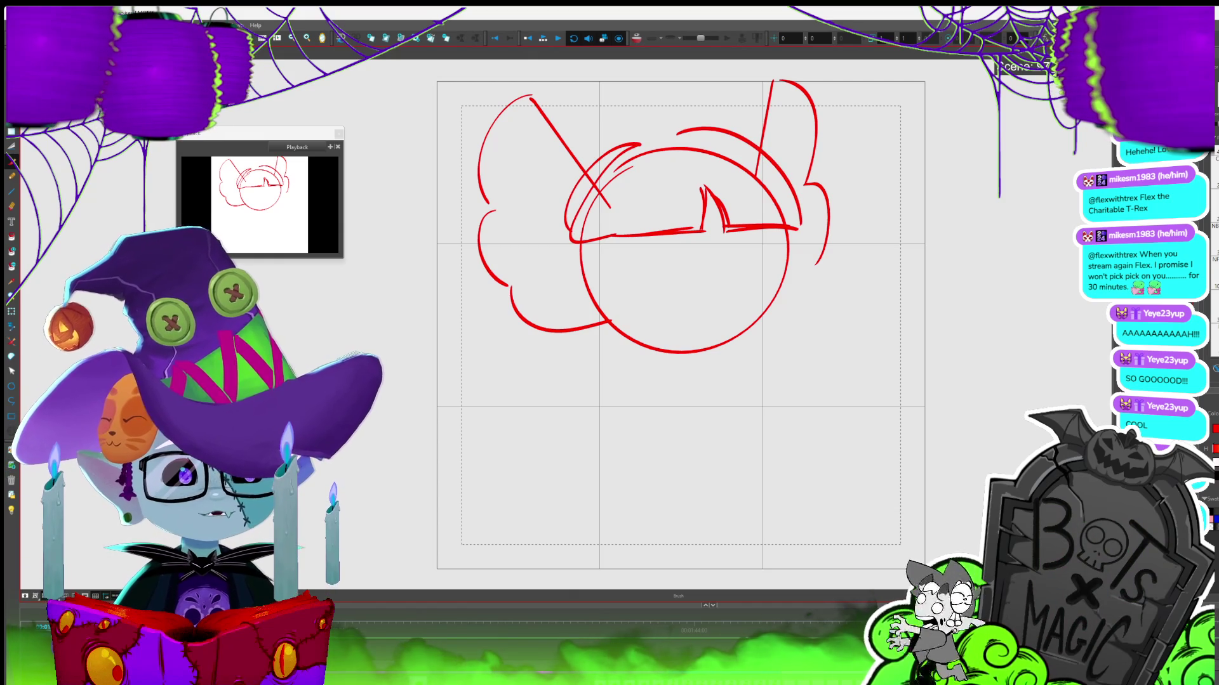
Draw the right and lower-left sides of the round face down to the chin
{"action": "key", "text": "2"}
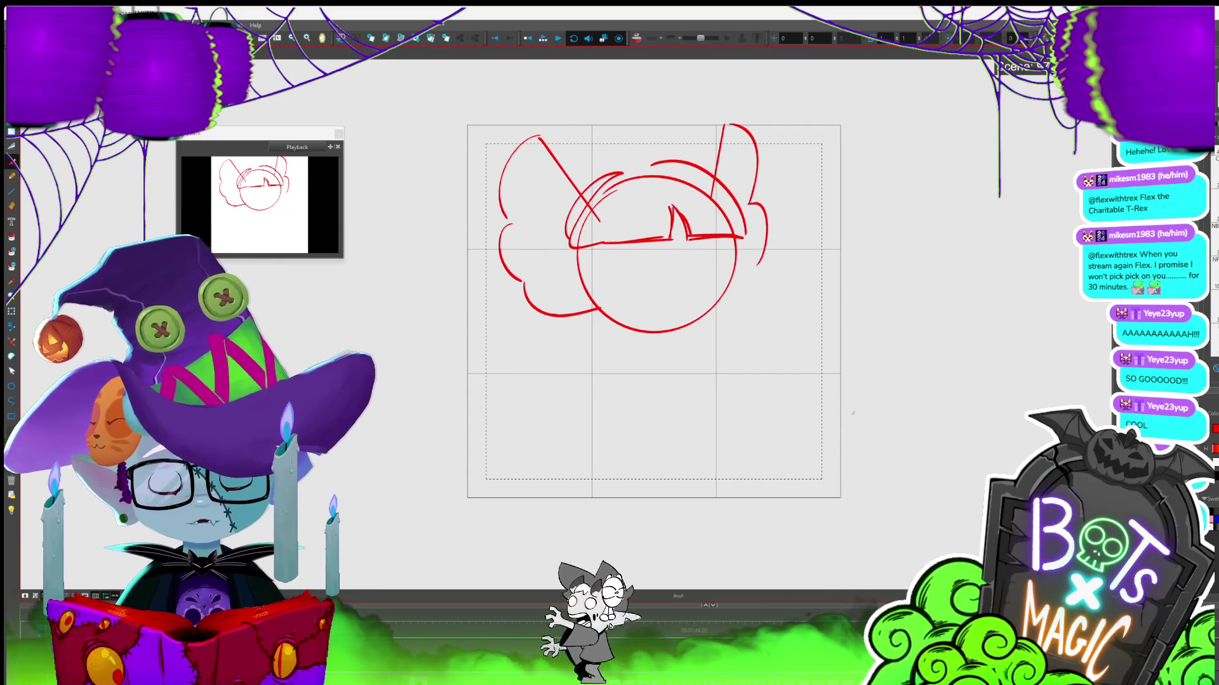
{"action": "left_click_drag", "start_coordinate": [743, 239], "coordinate": [753, 336]}
{"action": "key", "text": "ctrl+z"}
{"action": "left_click_drag", "start_coordinate": [738, 266], "coordinate": [691, 360]}
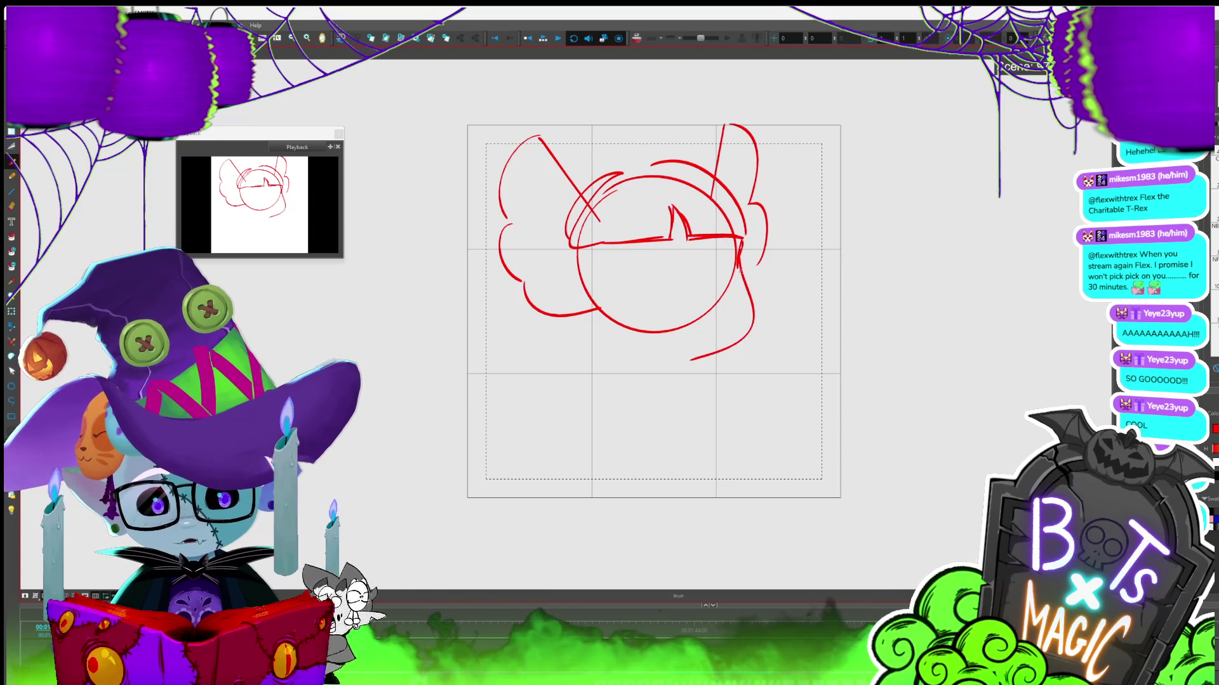
{"action": "left_click_drag", "start_coordinate": [578, 254], "coordinate": [638, 363]}
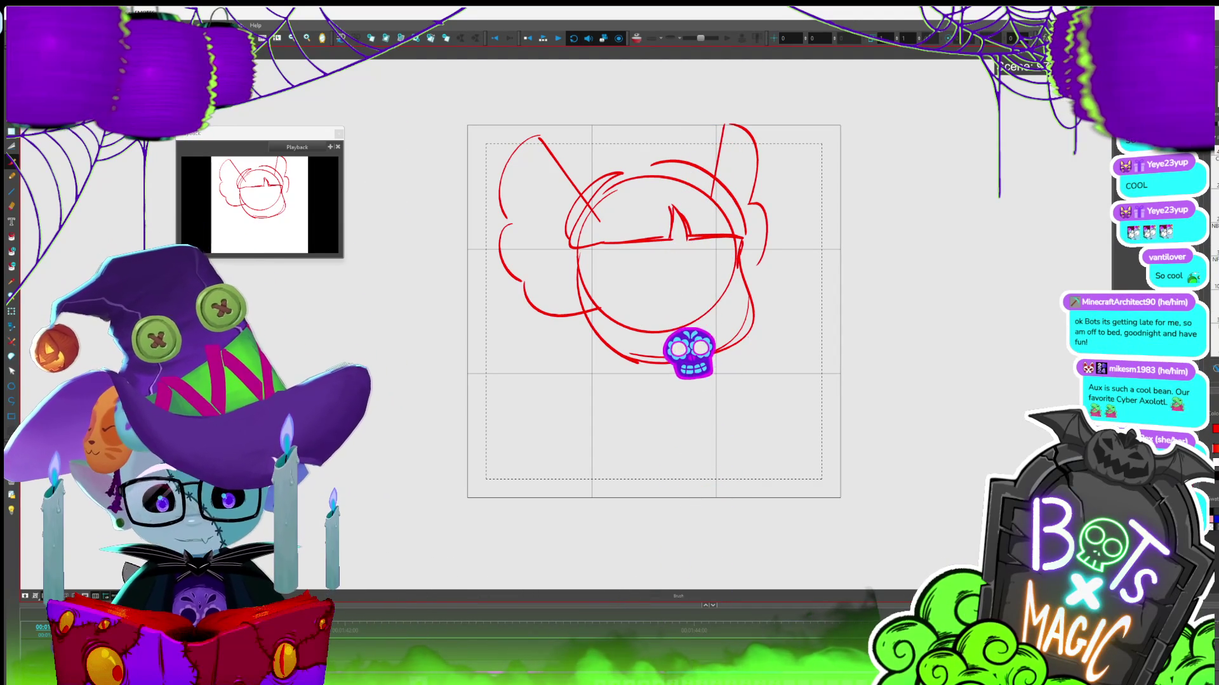
Add solid red eyes, a smile and a lower-left hair curl to the head
{"action": "left_click_drag", "start_coordinate": [636, 263], "coordinate": [639, 291]}
{"action": "left_click_drag", "start_coordinate": [723, 251], "coordinate": [721, 271]}
{"action": "key", "text": "Delete"}
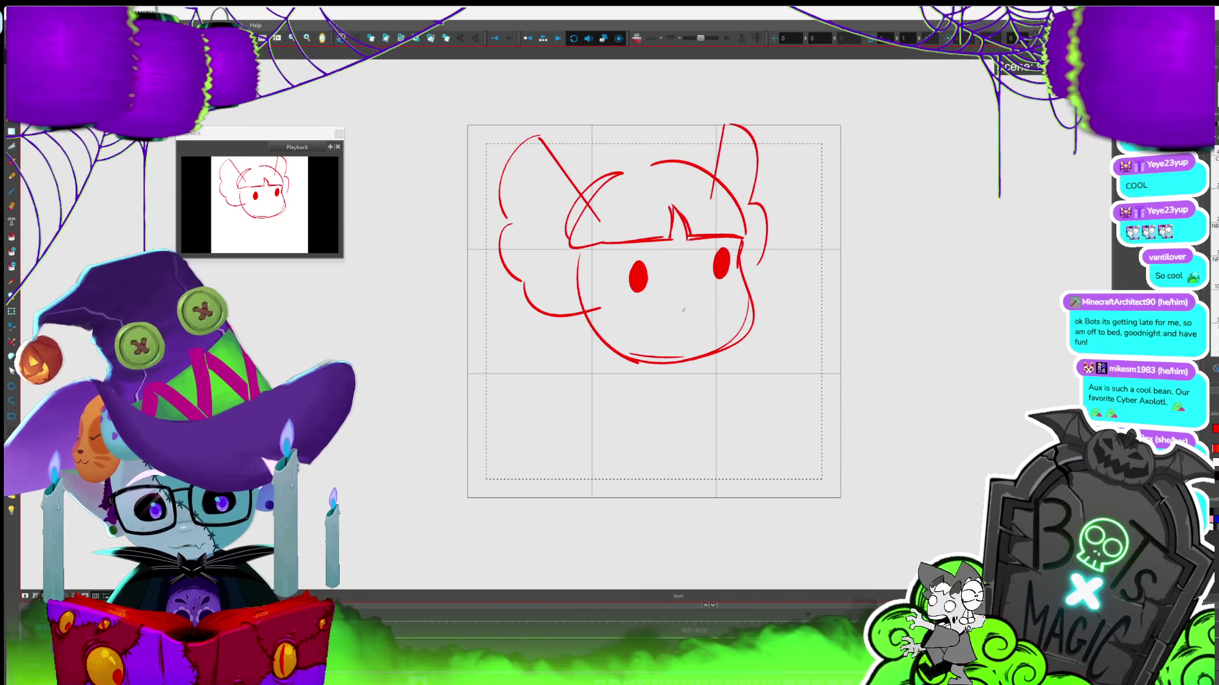
{"action": "mouse_move", "coordinate": [630, 324]}
{"action": "left_mouse_down"}
{"action": "mouse_move", "coordinate": [695, 322]}
{"action": "mouse_move", "coordinate": [737, 303]}
{"action": "mouse_move", "coordinate": [716, 318]}
{"action": "left_mouse_up"}
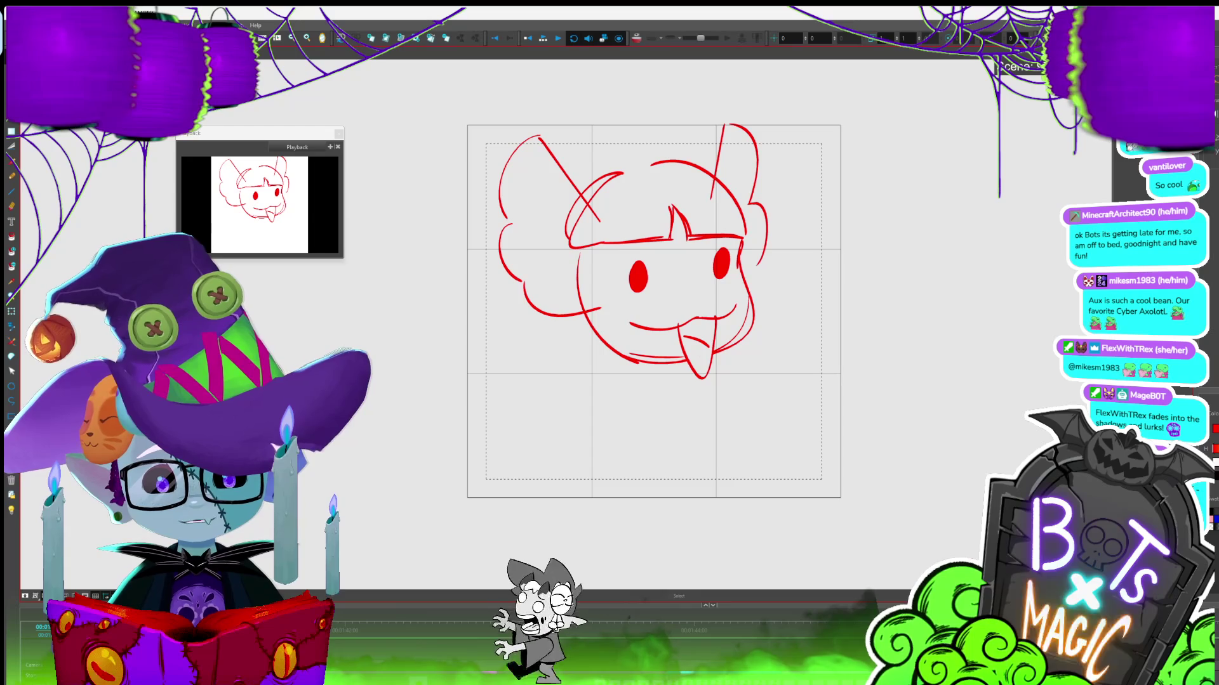
{"action": "key", "text": "alt+t"}
{"action": "scroll", "coordinate": [709, 316], "scroll_direction": "down", "scroll_amount": 2}
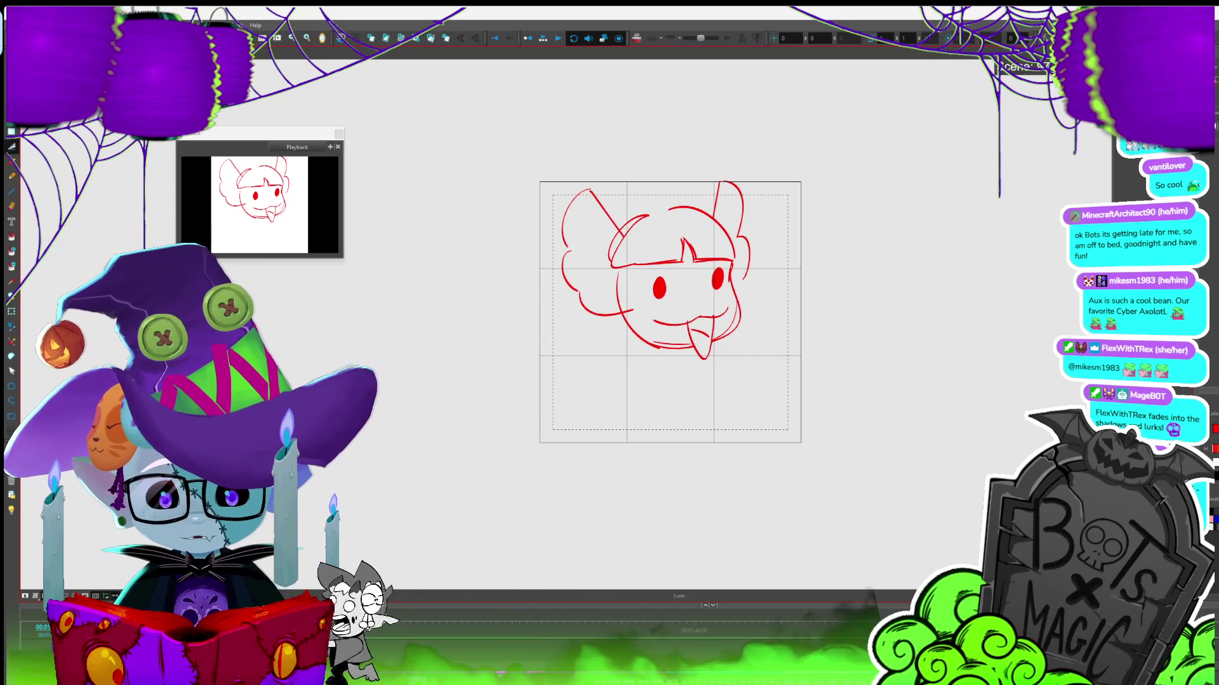
{"action": "key", "text": "alt+b"}
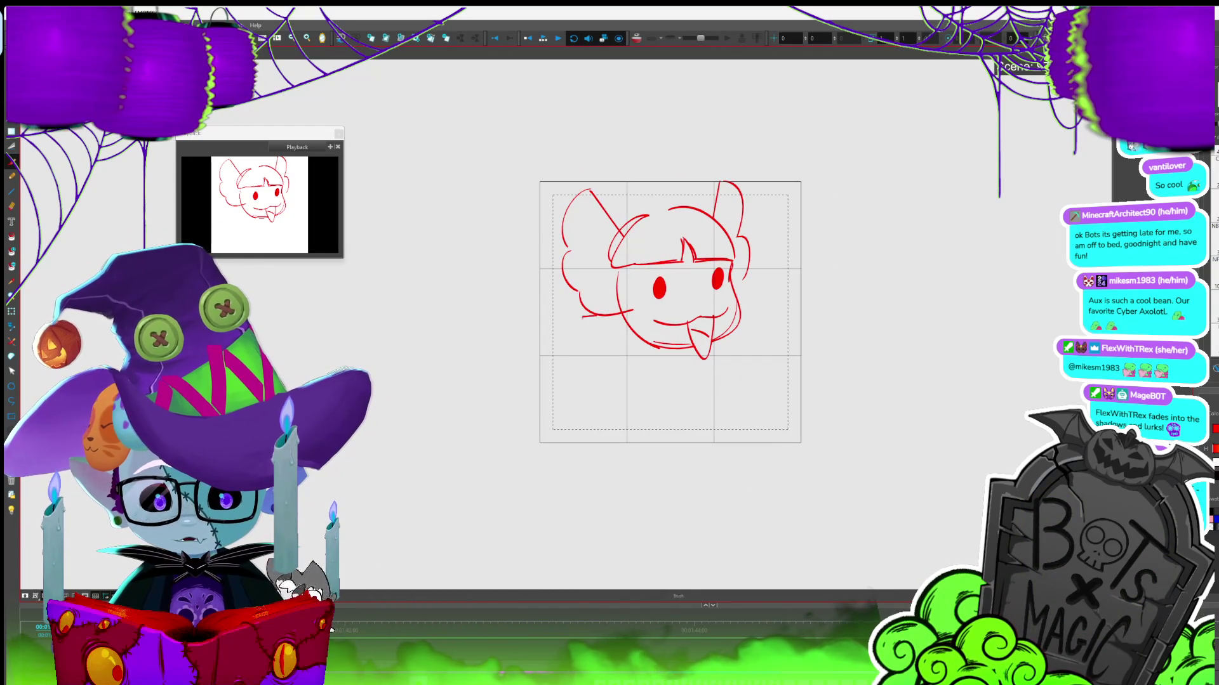
{"action": "left_click_drag", "start_coordinate": [584, 317], "coordinate": [611, 339]}
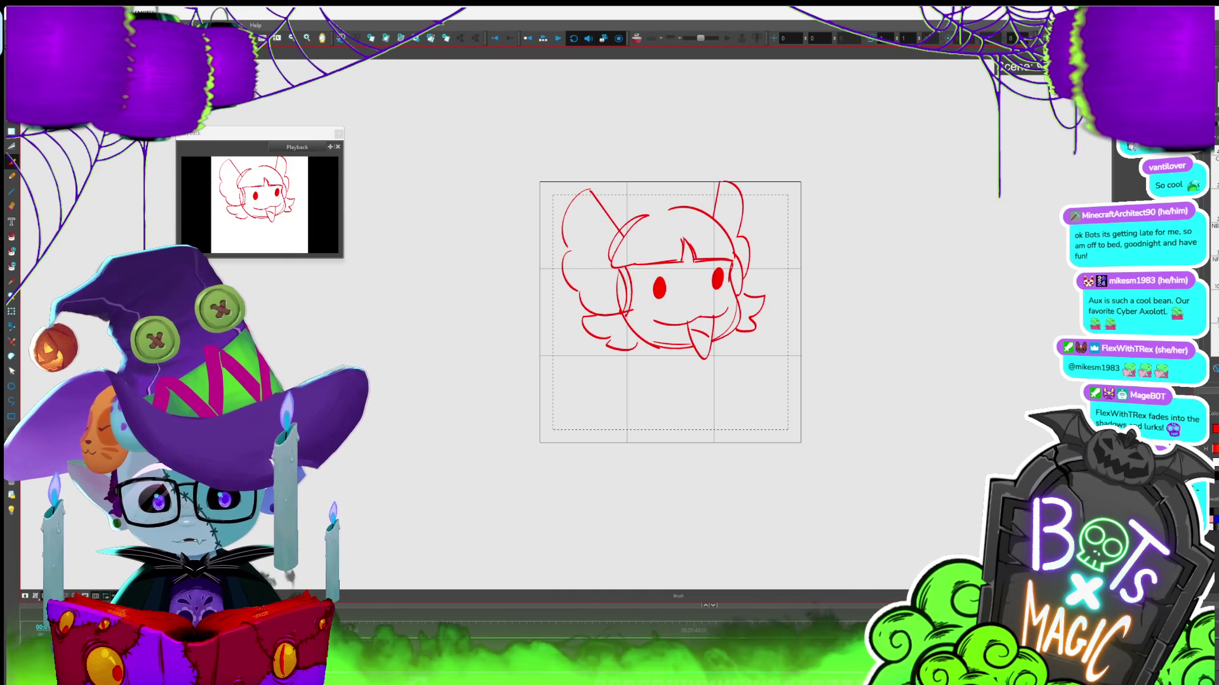
Select the whole sketch and shift it slightly right and up
{"action": "key", "text": "2"}
{"action": "key", "text": "alt+s"}
{"action": "key", "text": "ctrl+a"}
{"action": "left_click_drag", "start_coordinate": [713, 246], "coordinate": [724, 244]}
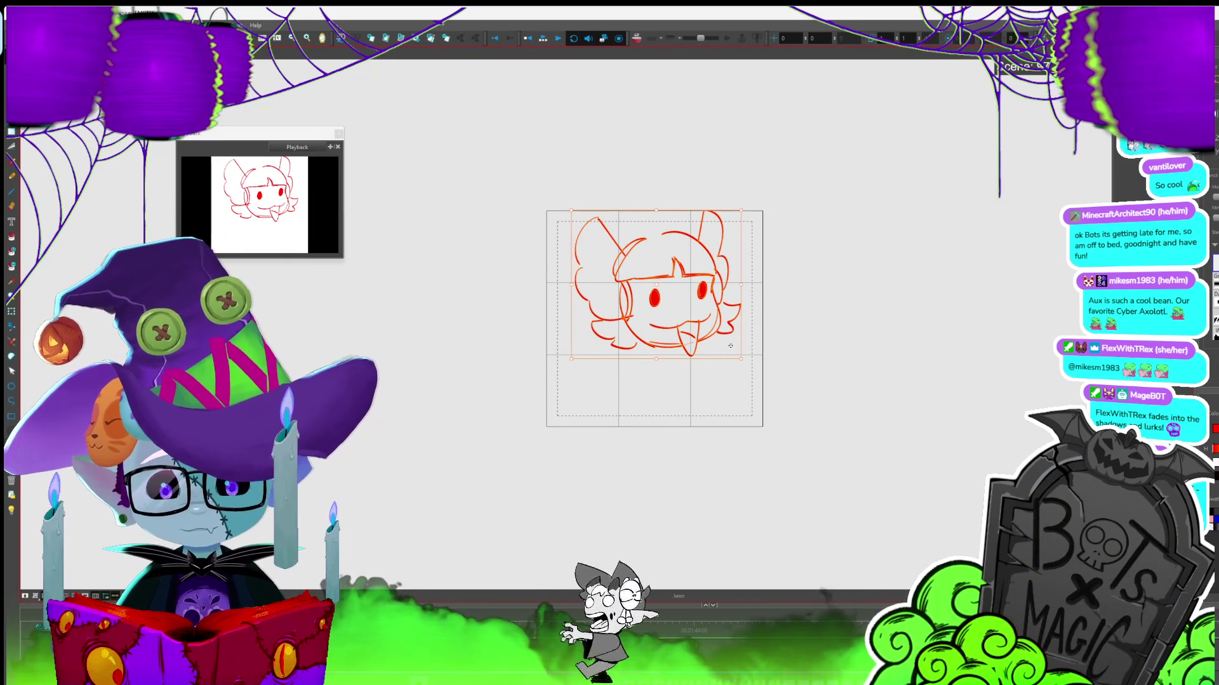
Shrink the head slightly, then draw a curved red torso stroke below it and stretch it upward
{"action": "left_click_drag", "start_coordinate": [731, 346], "coordinate": [719, 338]}
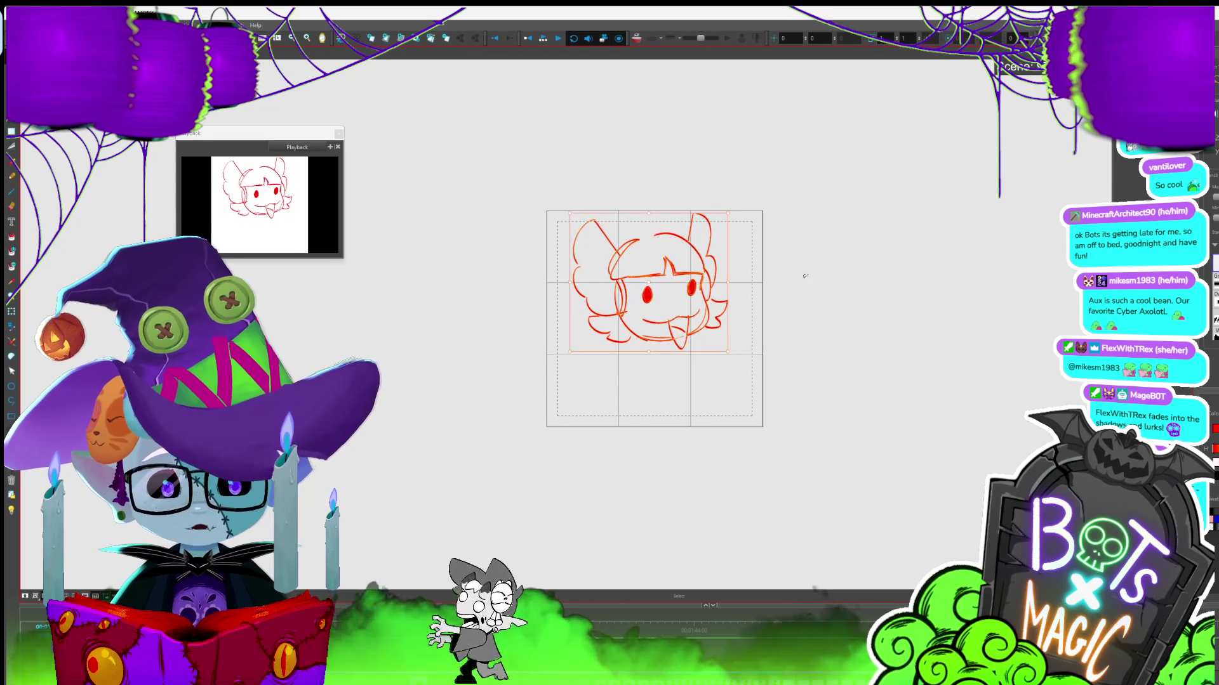
{"action": "left_click", "coordinate": [802, 270]}
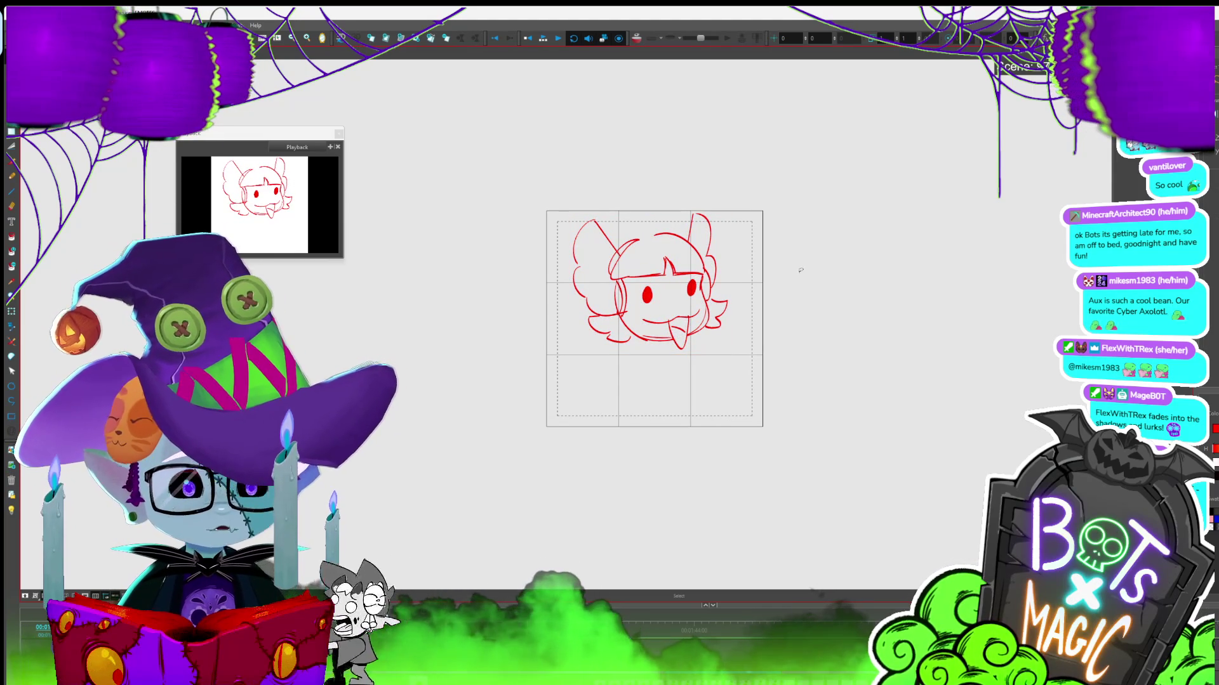
{"action": "key", "text": "alt+b"}
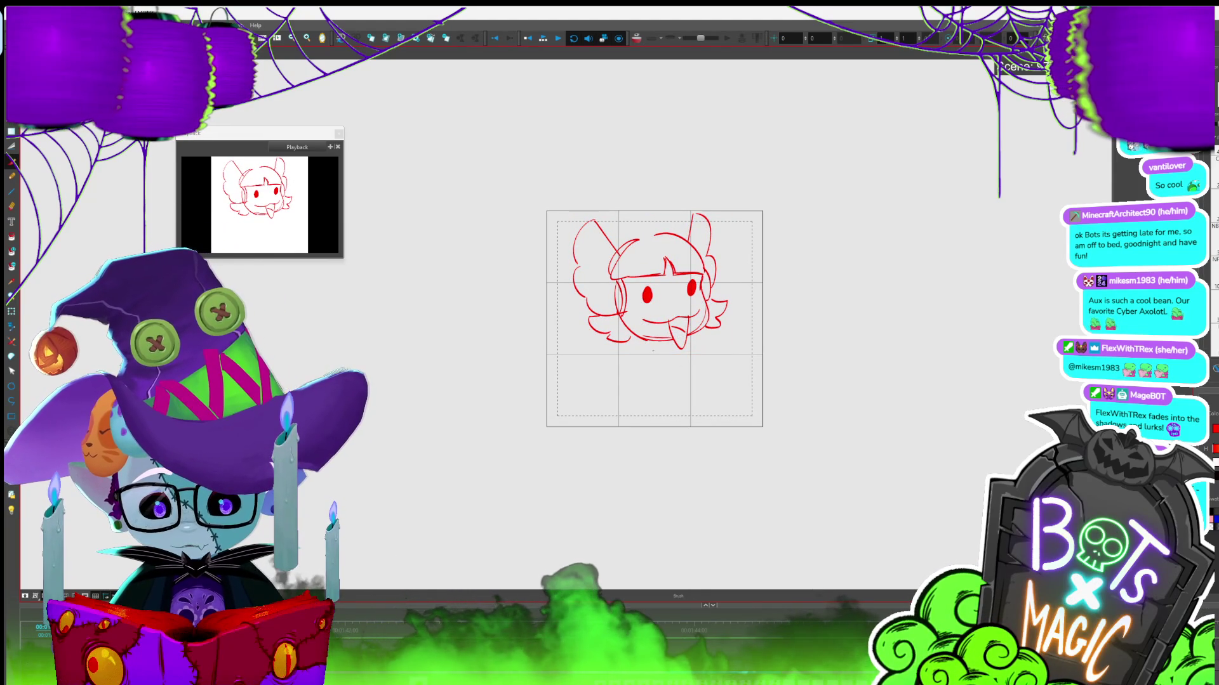
{"action": "left_click_drag", "start_coordinate": [635, 376], "coordinate": [634, 415]}
{"action": "key", "text": "alt+s"}
{"action": "left_click", "coordinate": [647, 350]}
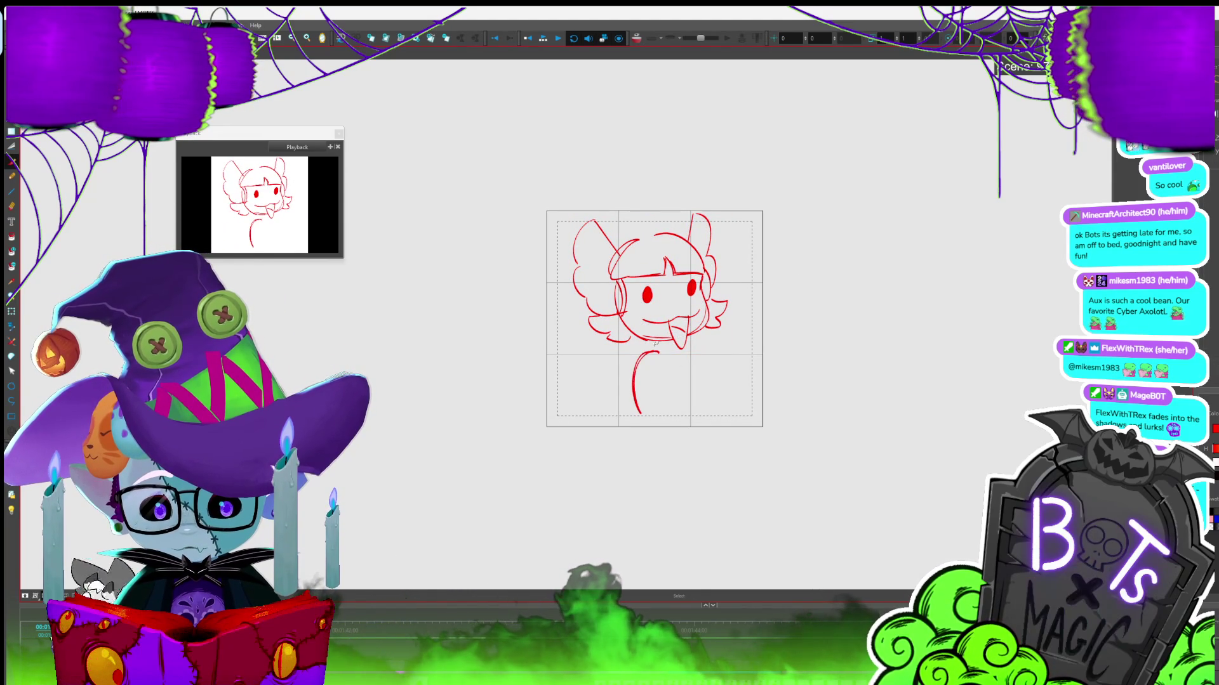
{"action": "left_click_drag", "start_coordinate": [647, 349], "coordinate": [648, 343]}
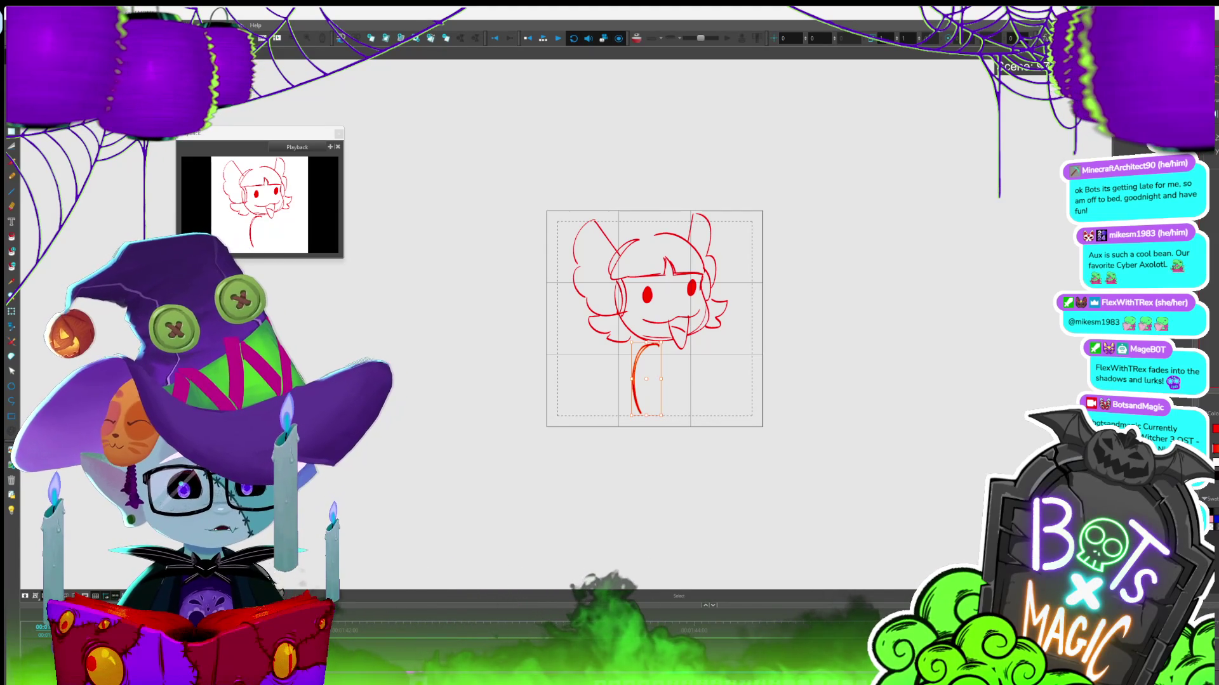
Select the body strokes, then enlarge the whole character slightly
{"action": "key", "text": "alt+b"}
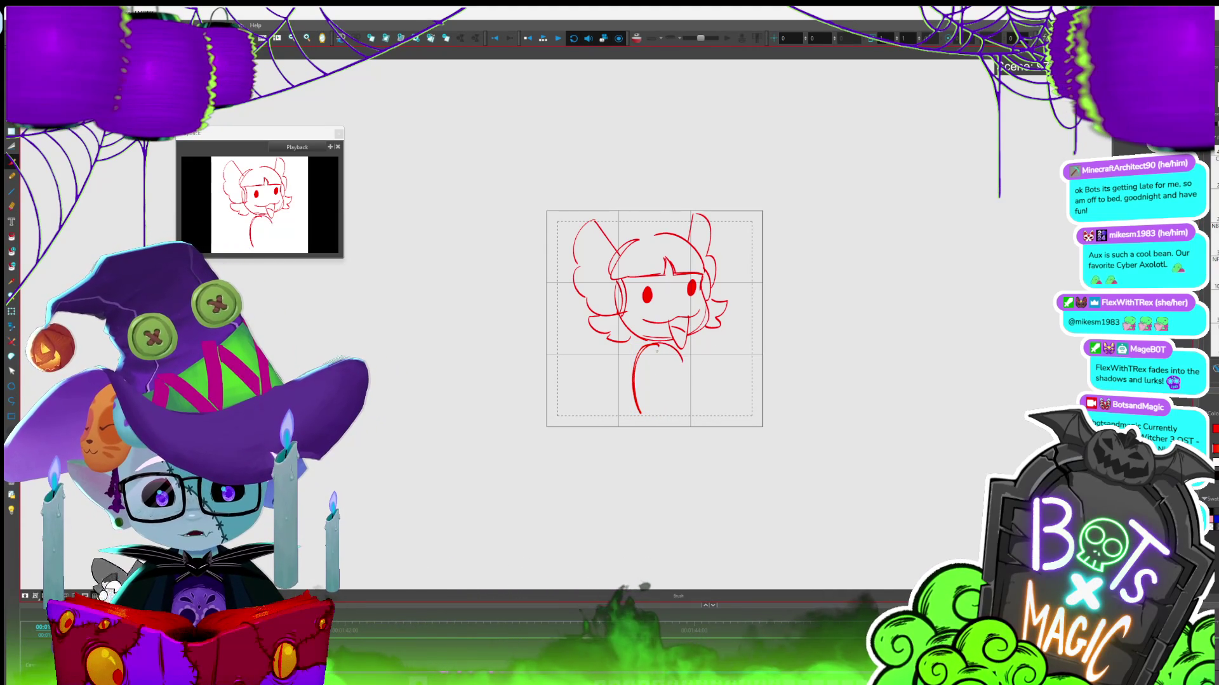
{"action": "key", "text": "alt+s"}
{"action": "left_click", "coordinate": [666, 425]}
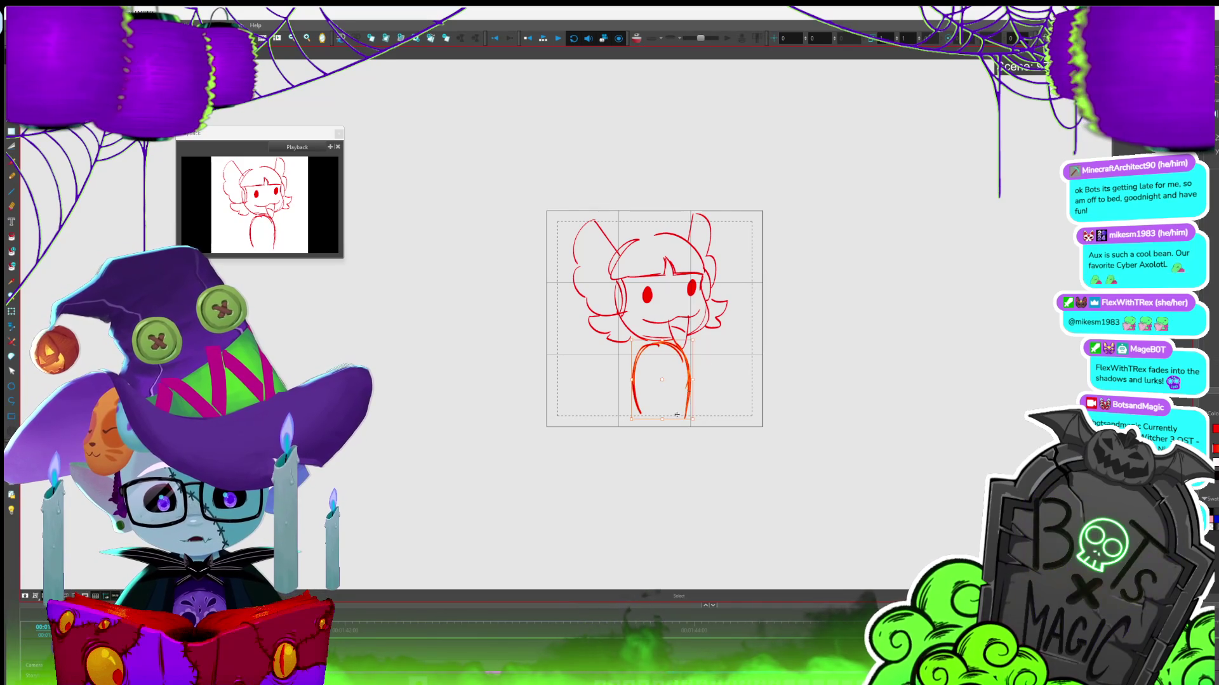
{"action": "key", "text": "alt+b"}
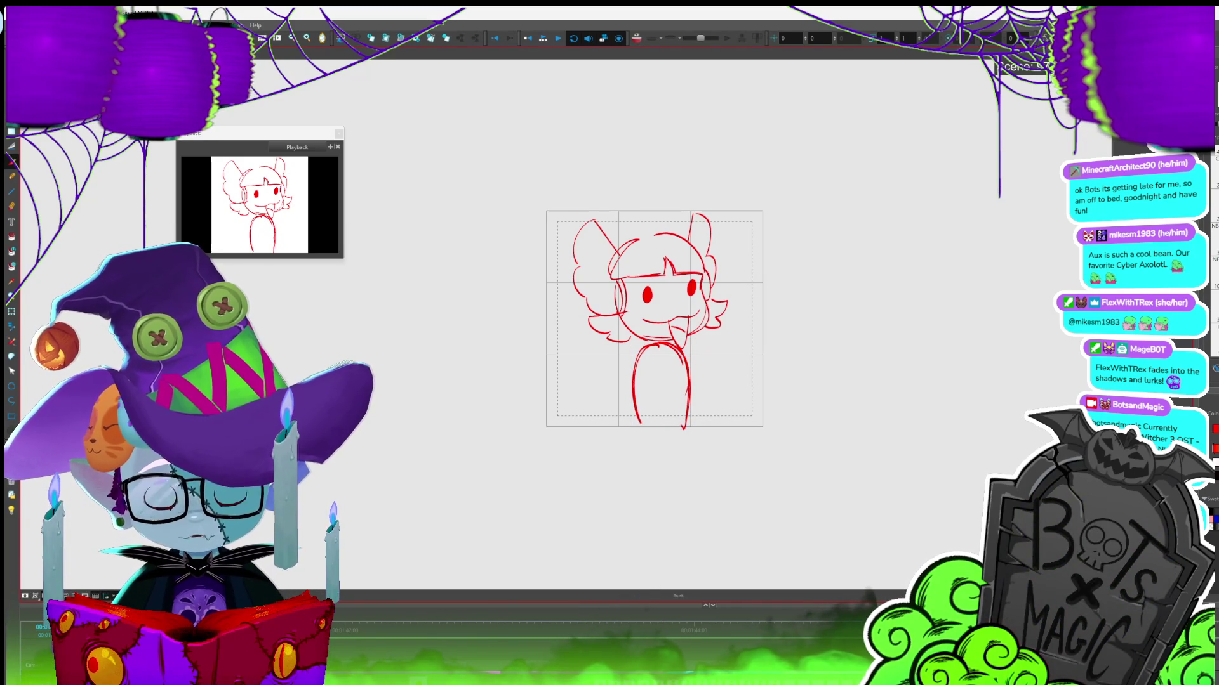
{"action": "key", "text": "alt+b"}
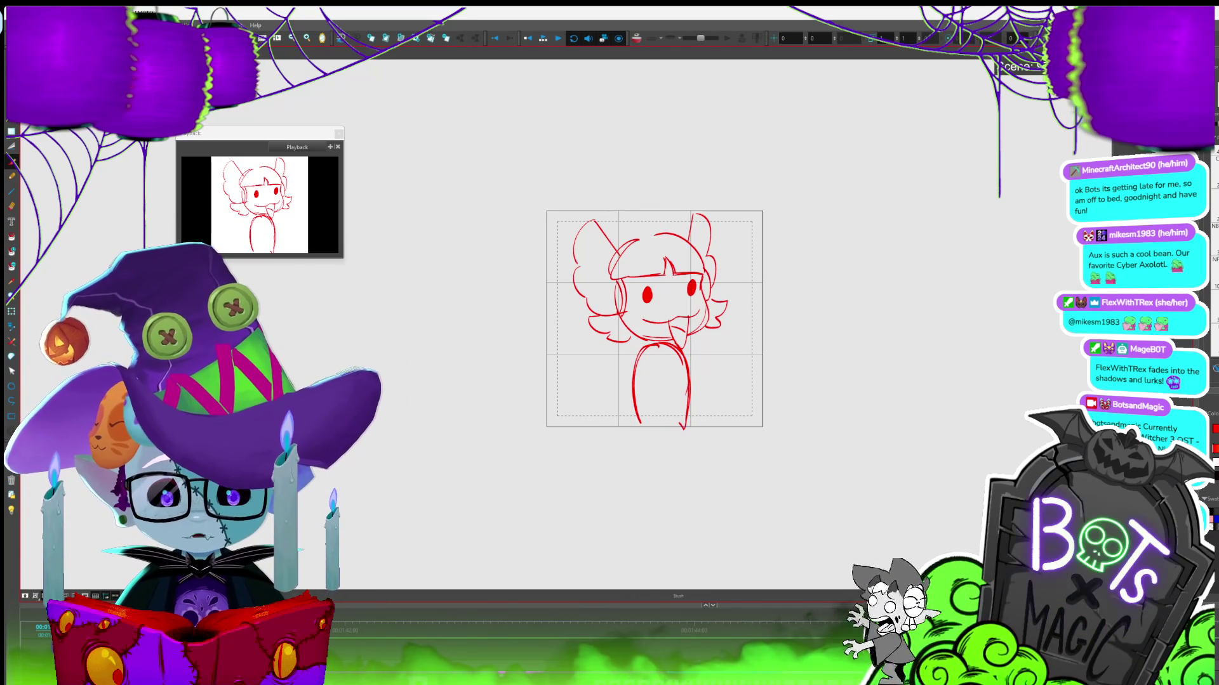
{"action": "key", "text": "alt+s"}
{"action": "left_click", "coordinate": [684, 416]}
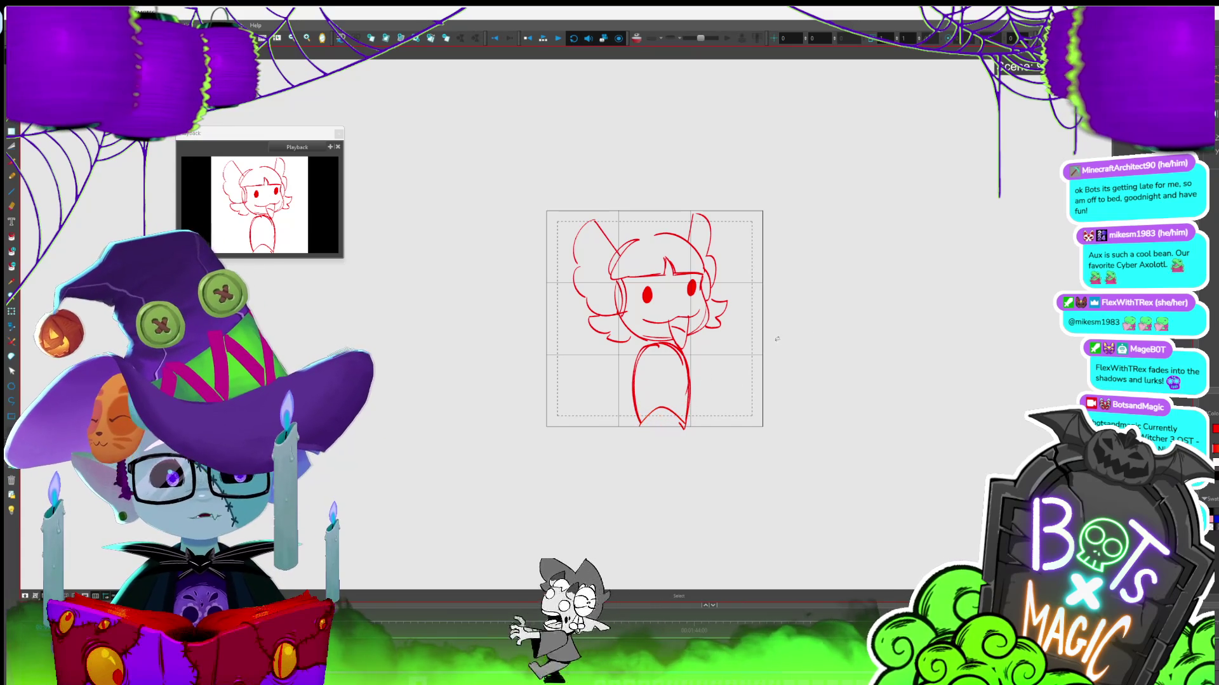
{"action": "left_click", "coordinate": [633, 381]}
{"action": "key", "text": "alt+b"}
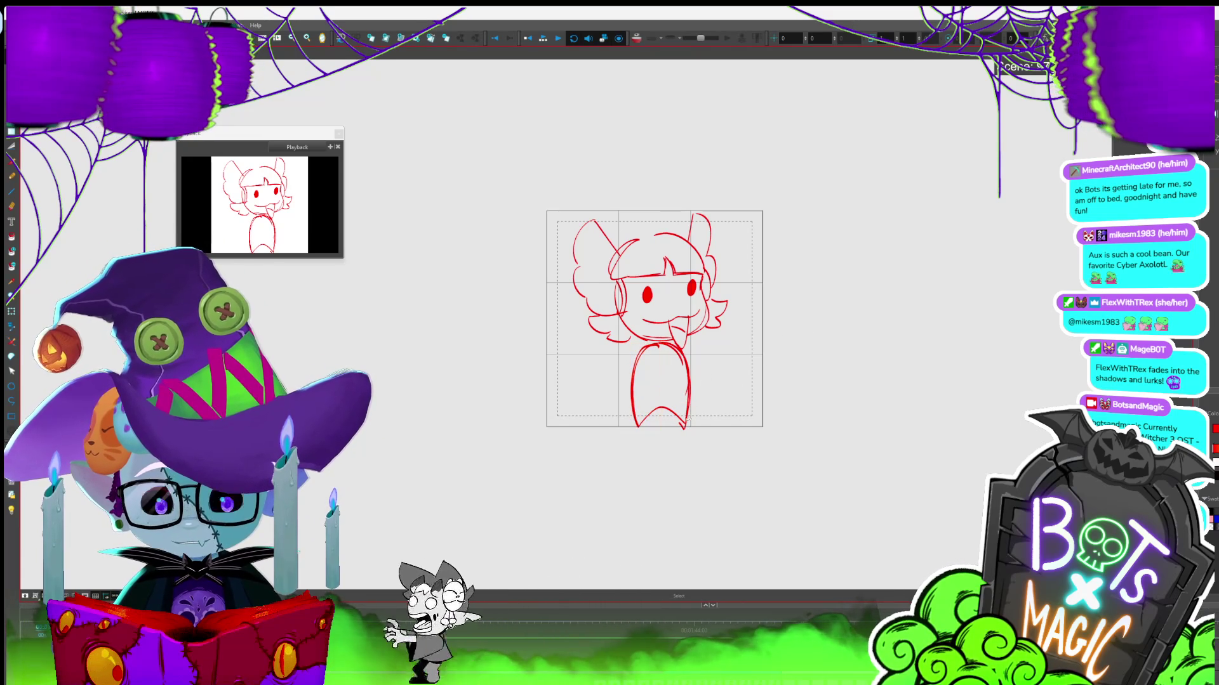
{"action": "key", "text": "alt+s"}
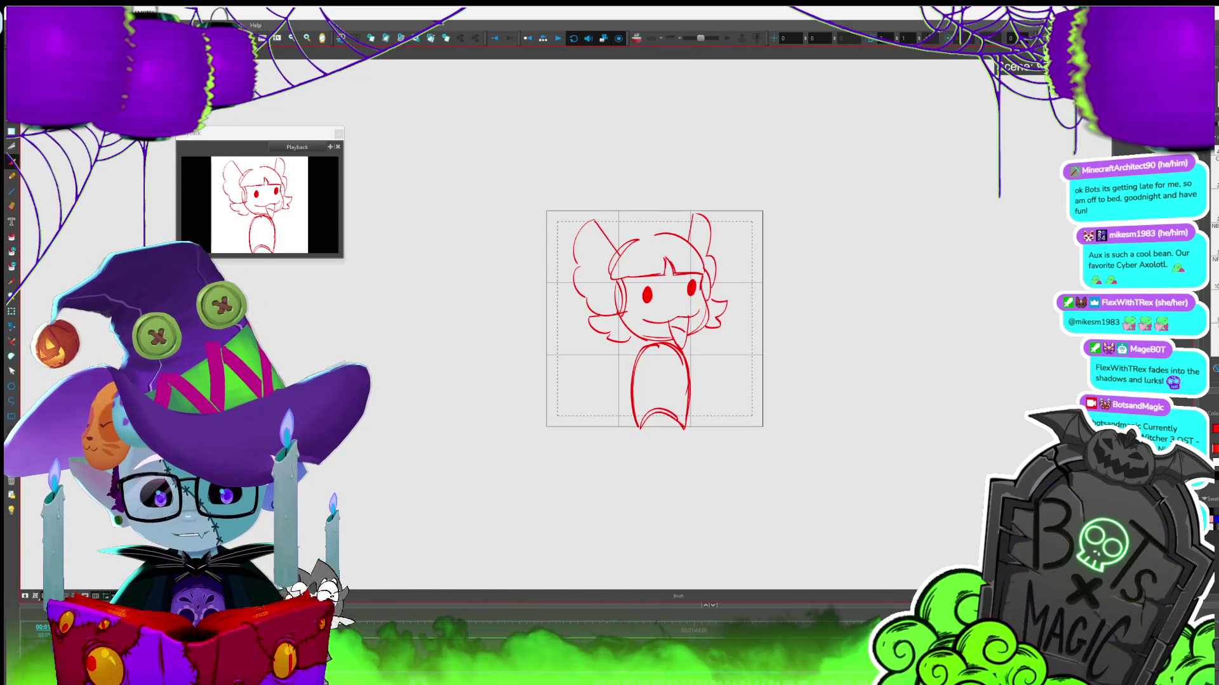
{"action": "left_click", "coordinate": [663, 421]}
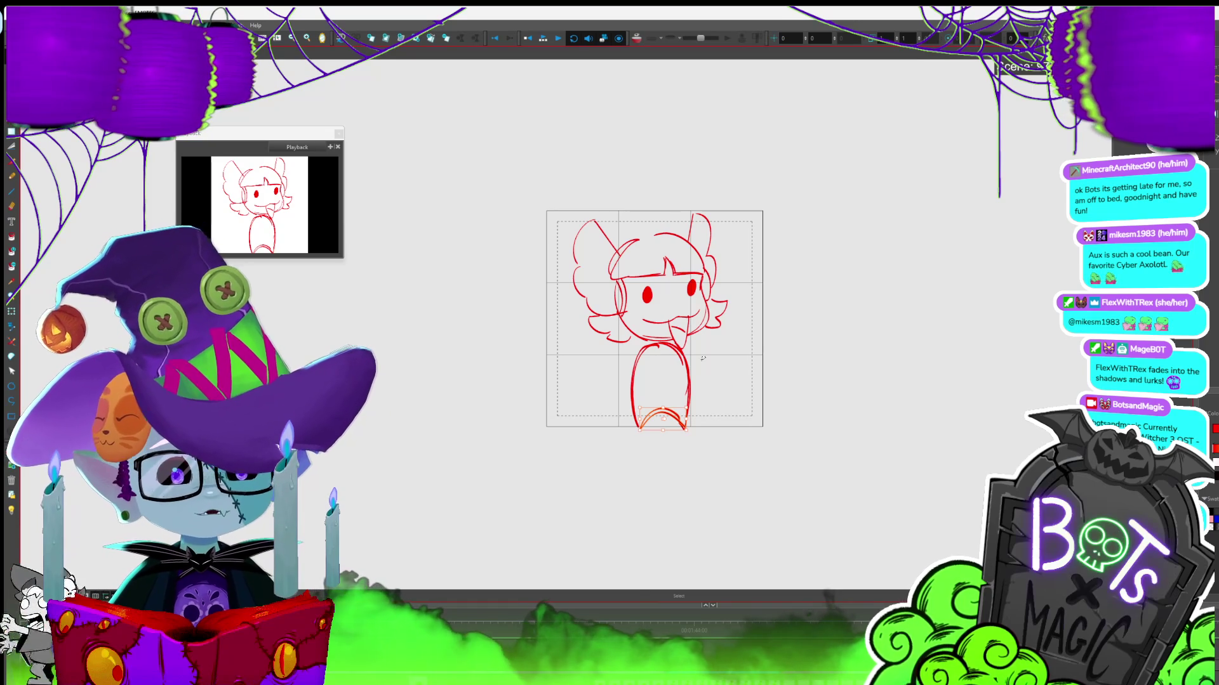
{"action": "key", "text": "ctrl+a"}
{"action": "left_click_drag", "start_coordinate": [728, 212], "coordinate": [730, 210]}
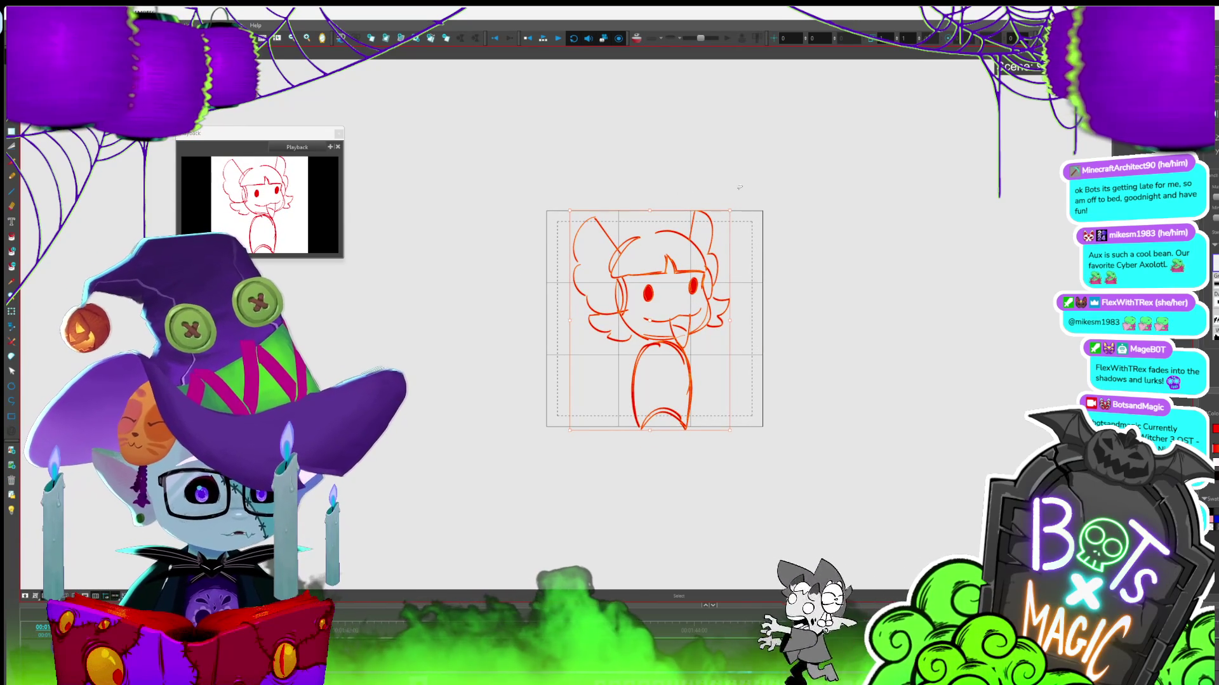
{"action": "key", "text": "Escape"}
Stretch the right ear and hair outward, then draw a round hand beside the face
{"action": "left_click", "coordinate": [598, 225]}
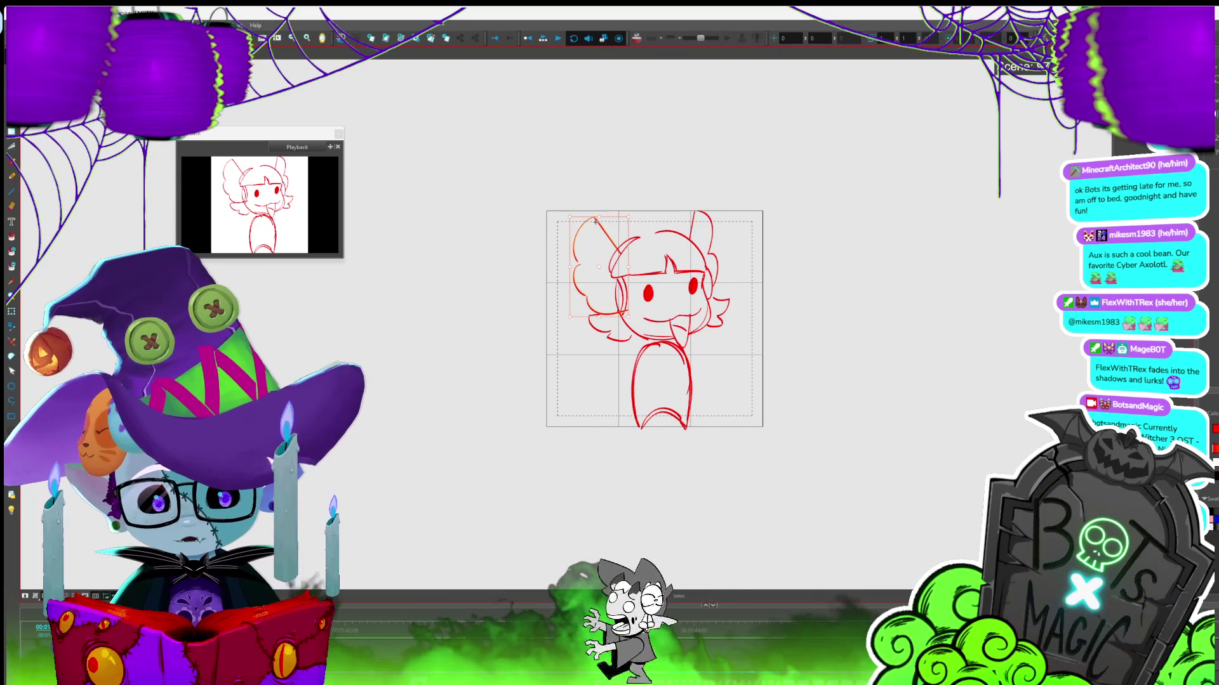
{"action": "left_click", "coordinate": [703, 231]}
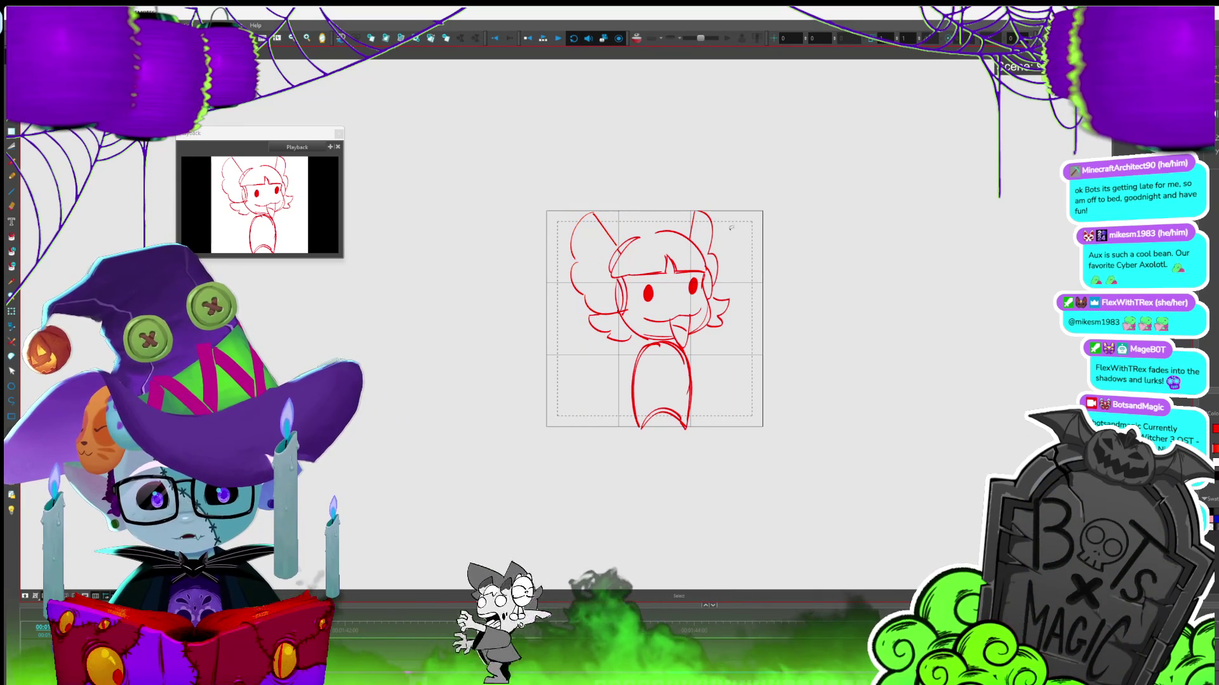
{"action": "left_click", "coordinate": [721, 250], "text": "shift"}
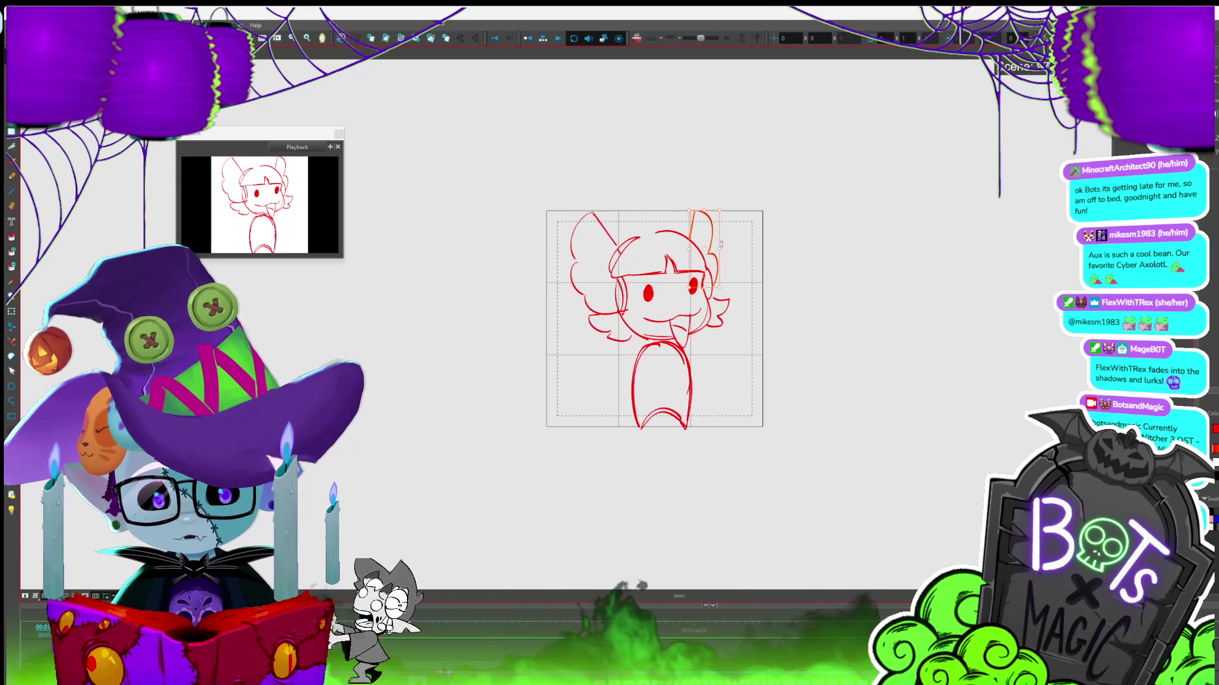
{"action": "left_click_drag", "start_coordinate": [722, 249], "coordinate": [727, 249]}
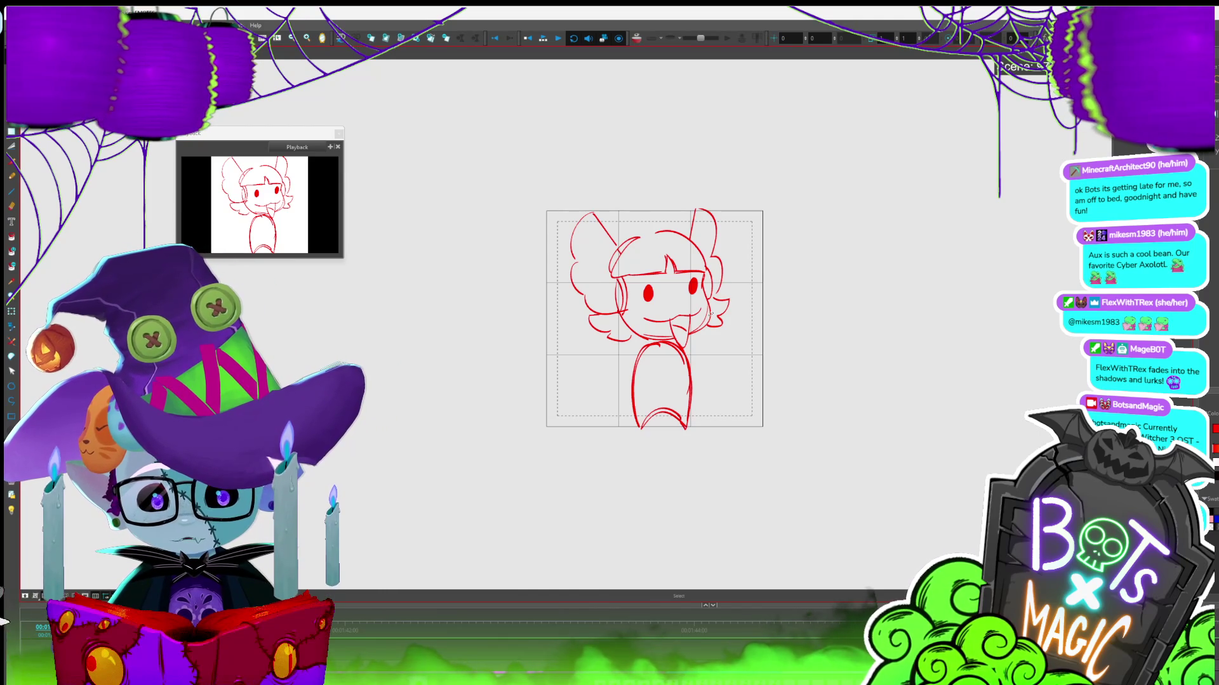
{"action": "key", "text": "alt+b"}
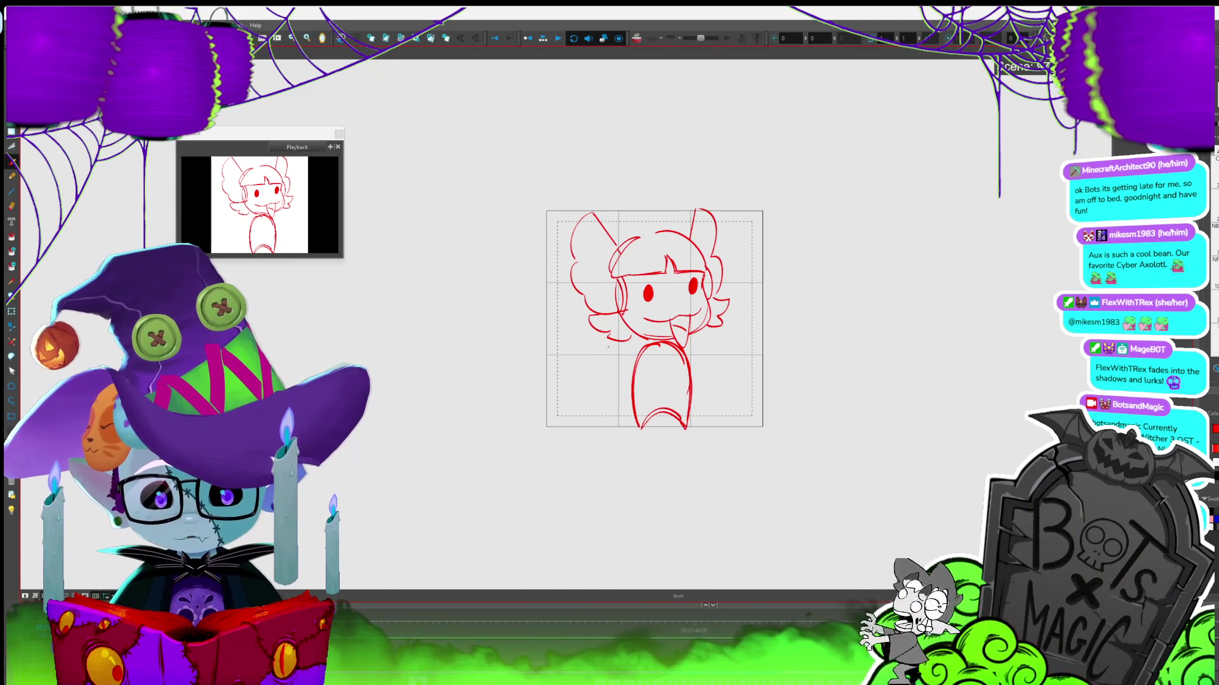
{"action": "left_click_drag", "start_coordinate": [727, 330], "coordinate": [738, 342]}
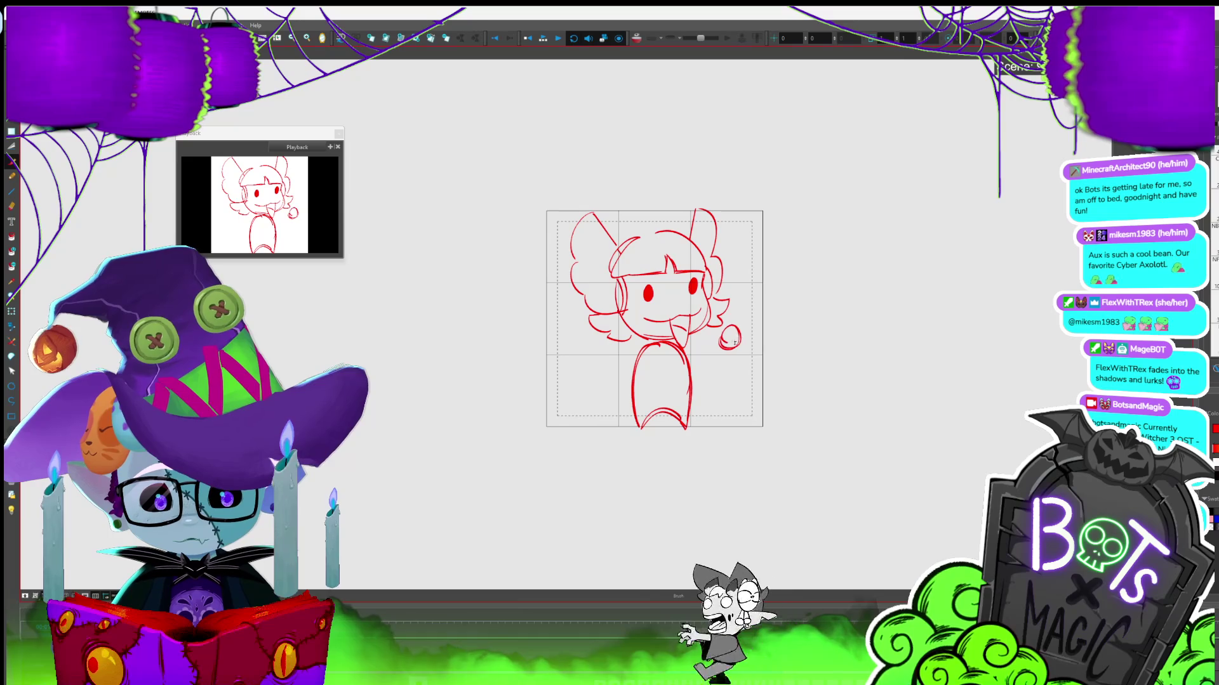
Nudge the right round hand down-left and draw a second round hand at lower left
{"action": "key", "text": "alt+s"}
{"action": "left_click_drag", "start_coordinate": [730, 338], "coordinate": [722, 345]}
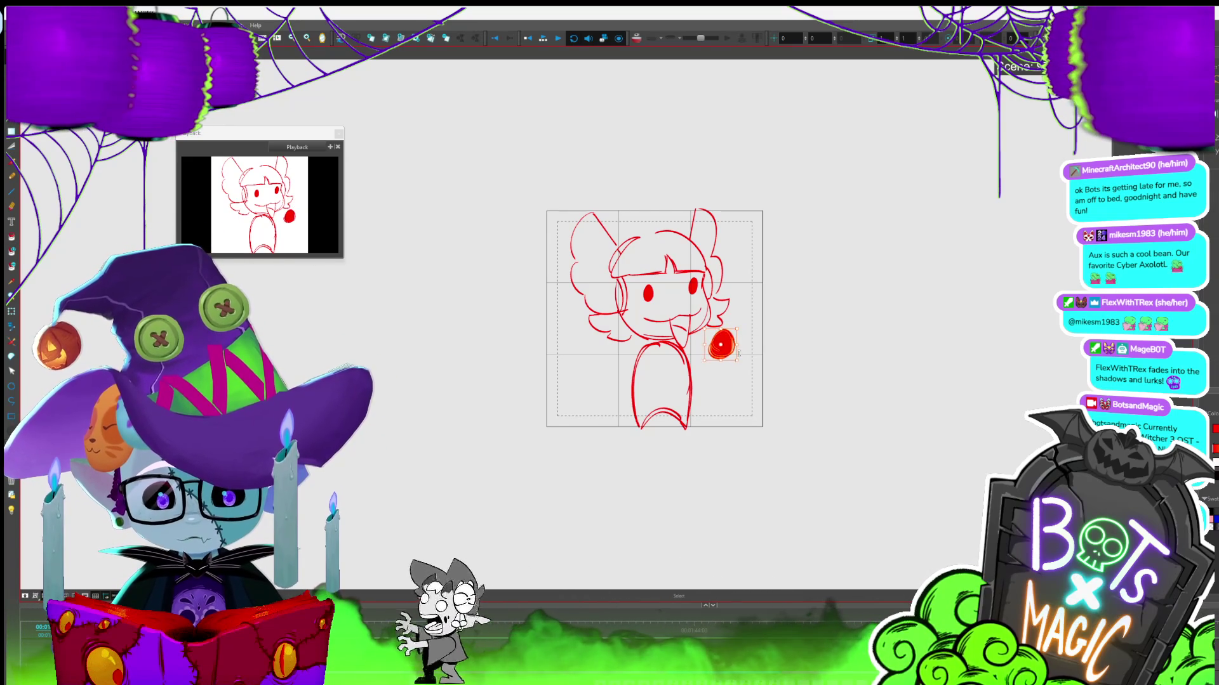
{"action": "key", "text": "alt+b"}
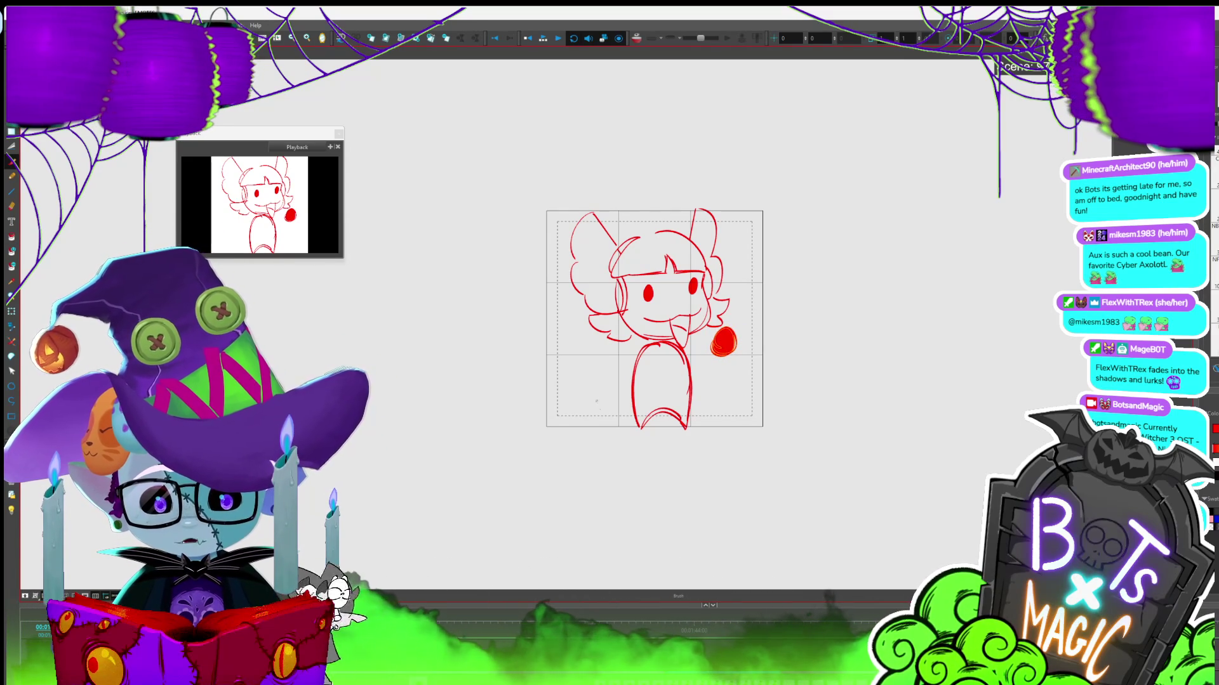
{"action": "left_click_drag", "start_coordinate": [608, 387], "coordinate": [609, 389]}
Fill both hands solid red and shift the lower-left hand slightly left
{"action": "key", "text": "alt+i"}
{"action": "left_click", "coordinate": [723, 343]}
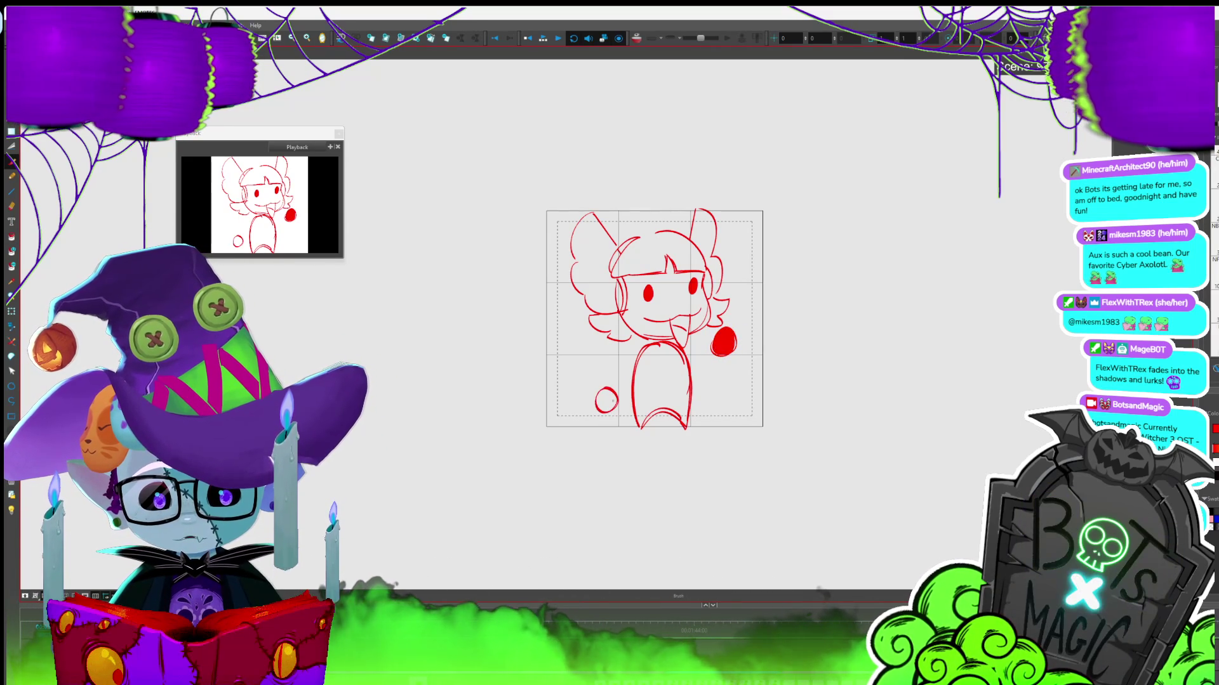
{"action": "left_click", "coordinate": [608, 399]}
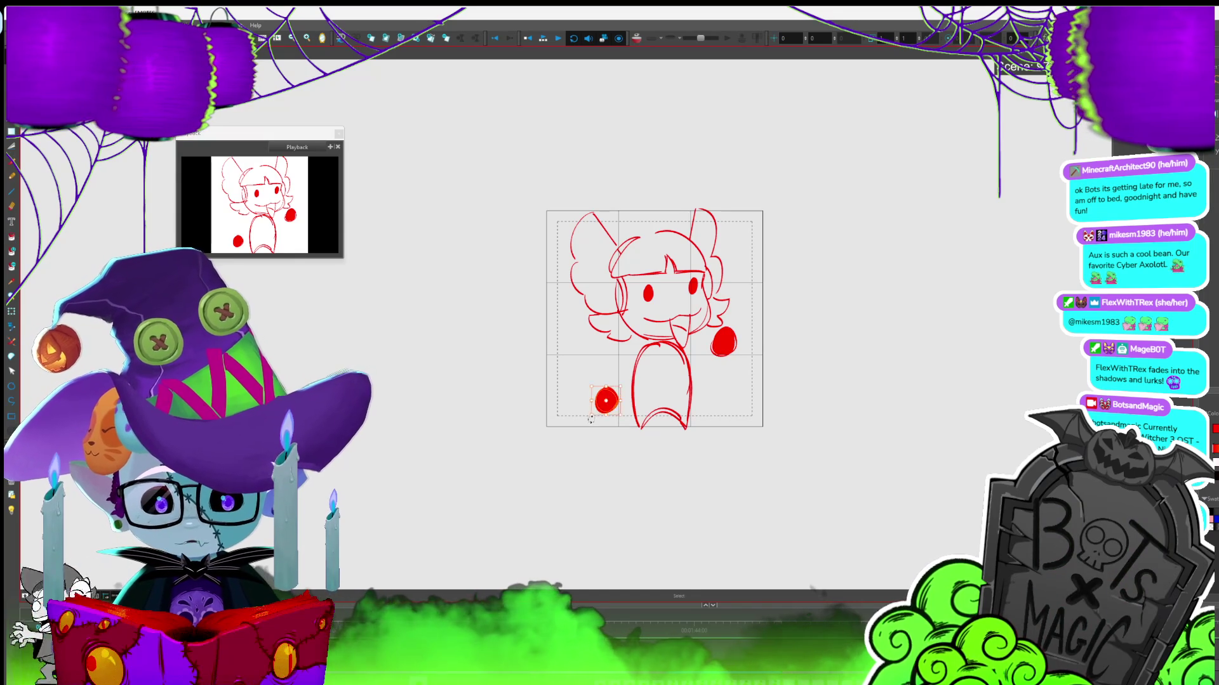
{"action": "left_click_drag", "start_coordinate": [613, 407], "coordinate": [610, 406]}
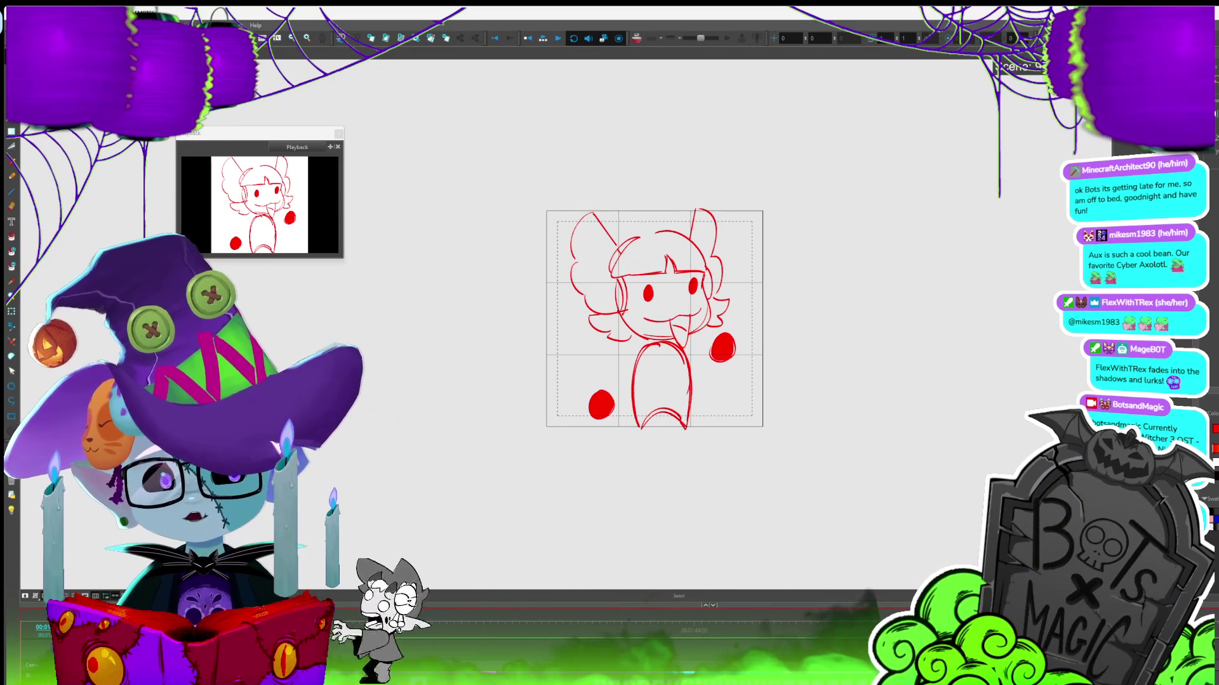
{"action": "left_click_drag", "start_coordinate": [654, 318], "coordinate": [679, 301]}
{"action": "scroll", "coordinate": [635, 290], "scroll_direction": "up", "scroll_amount": 1}
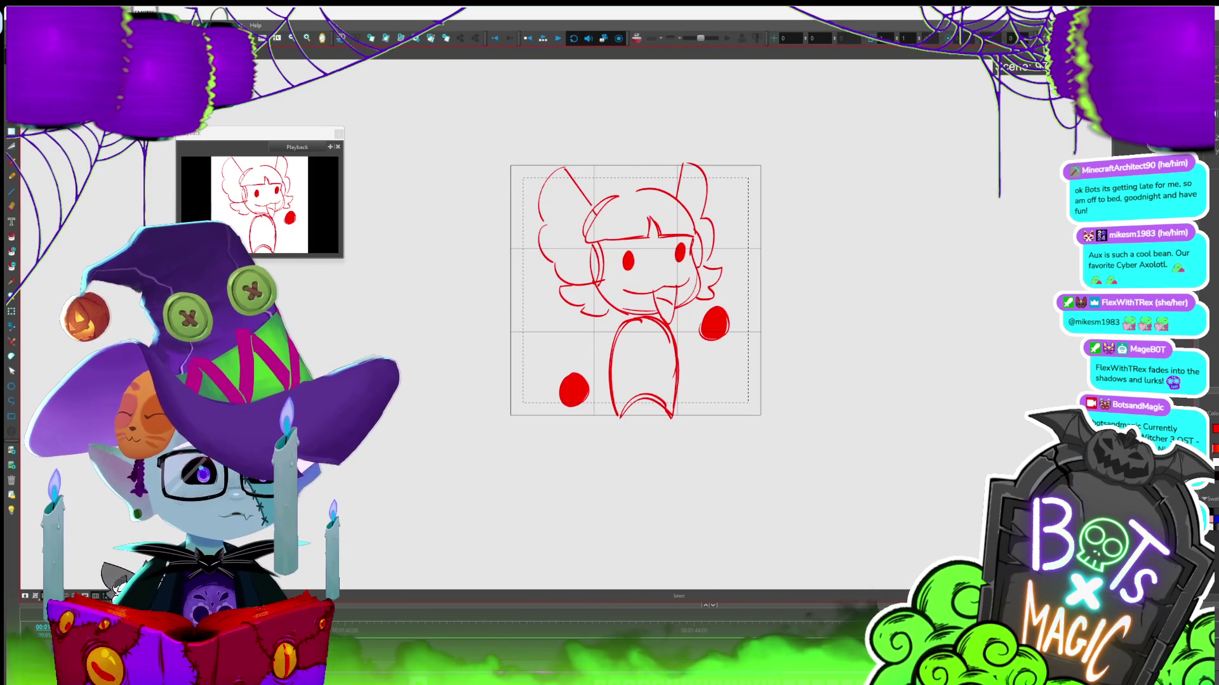
On the long-red-arms drawing, delete the old torso lines below the face
{"action": "scroll", "coordinate": [874, 223], "scroll_direction": "up", "scroll_amount": 2}
{"action": "key", "text": "period"}
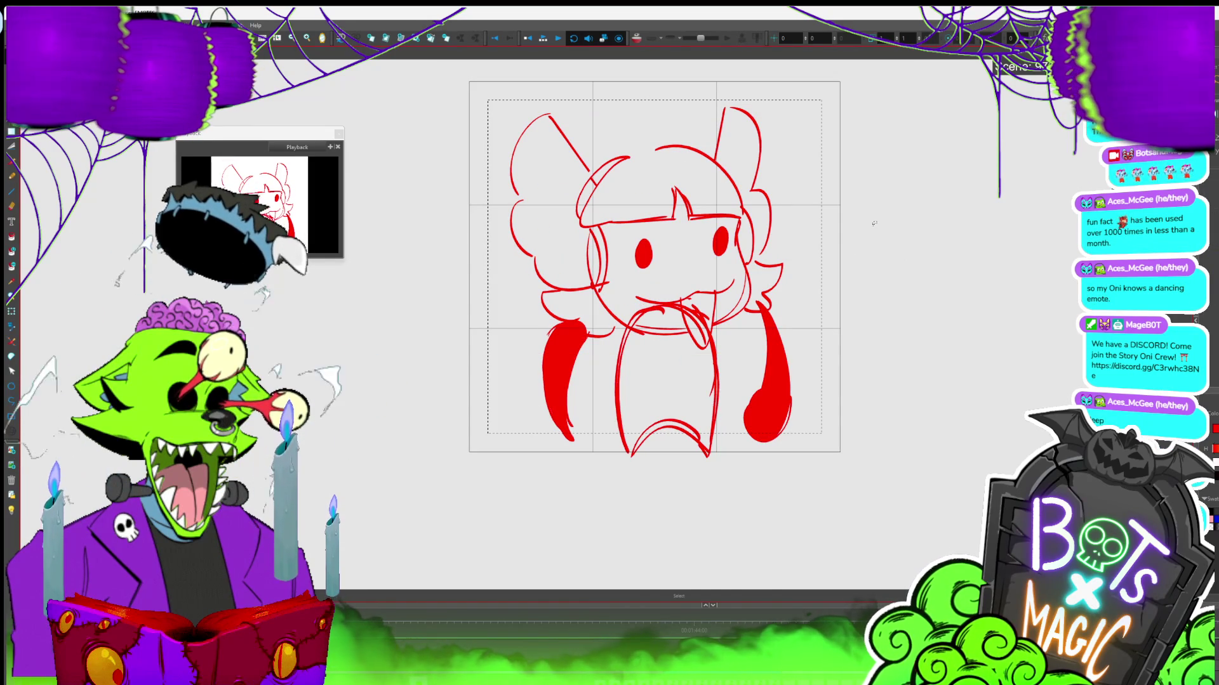
{"action": "left_click", "coordinate": [635, 326]}
{"action": "key", "text": "Delete"}
{"action": "left_click", "coordinate": [679, 312]}
{"action": "left_click", "coordinate": [703, 307]}
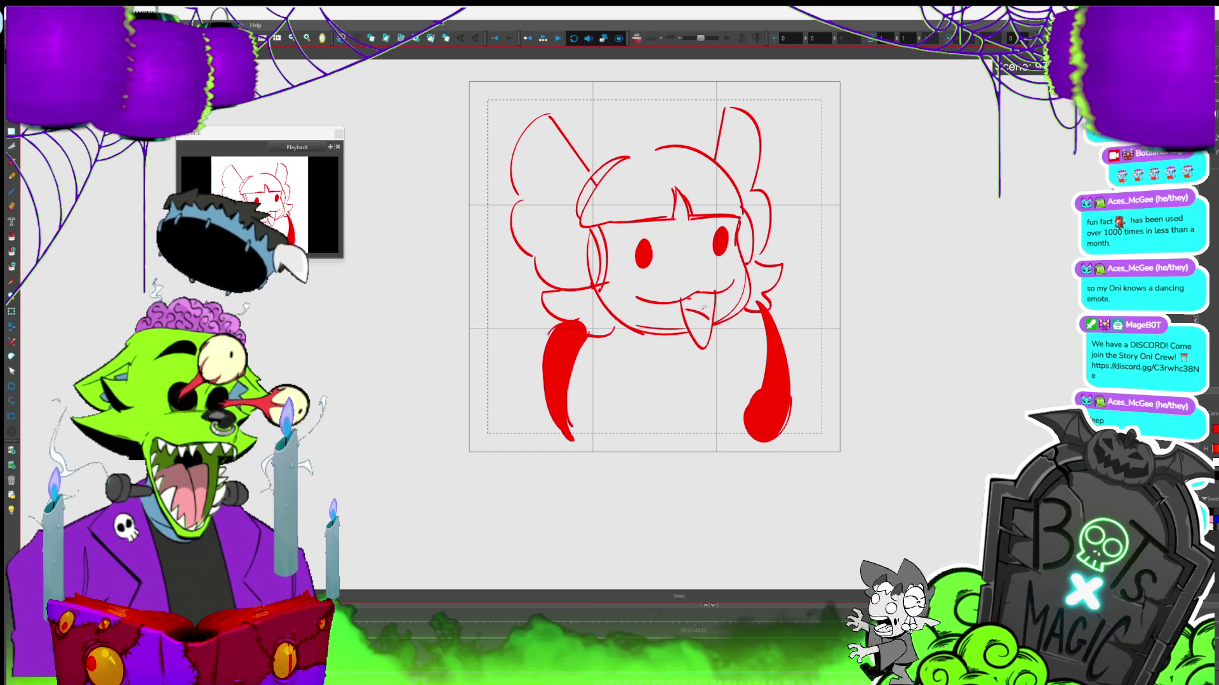
Draw a new curved shoulder line and a curve along the bottom of the body
{"action": "mouse_move", "coordinate": [646, 345]}
{"action": "left_mouse_down"}
{"action": "mouse_move", "coordinate": [621, 354]}
{"action": "mouse_move", "coordinate": [637, 435]}
{"action": "left_mouse_up"}
{"action": "key", "text": "alt+s"}
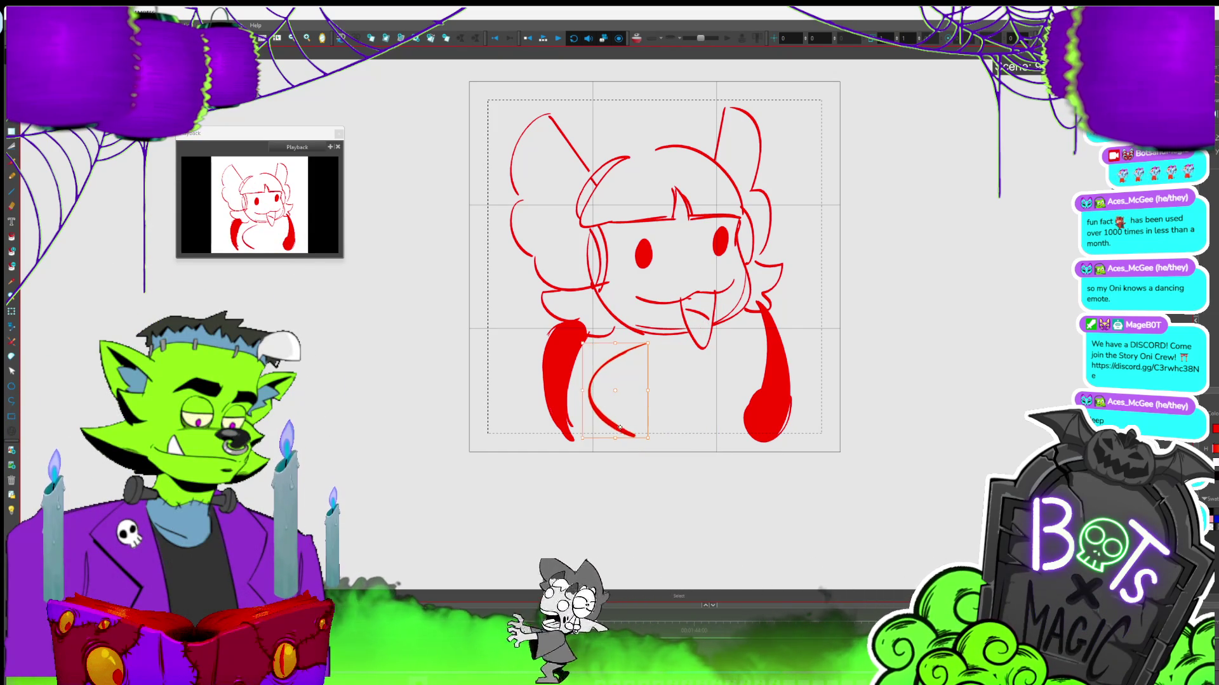
{"action": "left_click", "coordinate": [616, 434]}
{"action": "key", "text": "alt+b"}
{"action": "left_click_drag", "start_coordinate": [632, 452], "coordinate": [704, 452]}
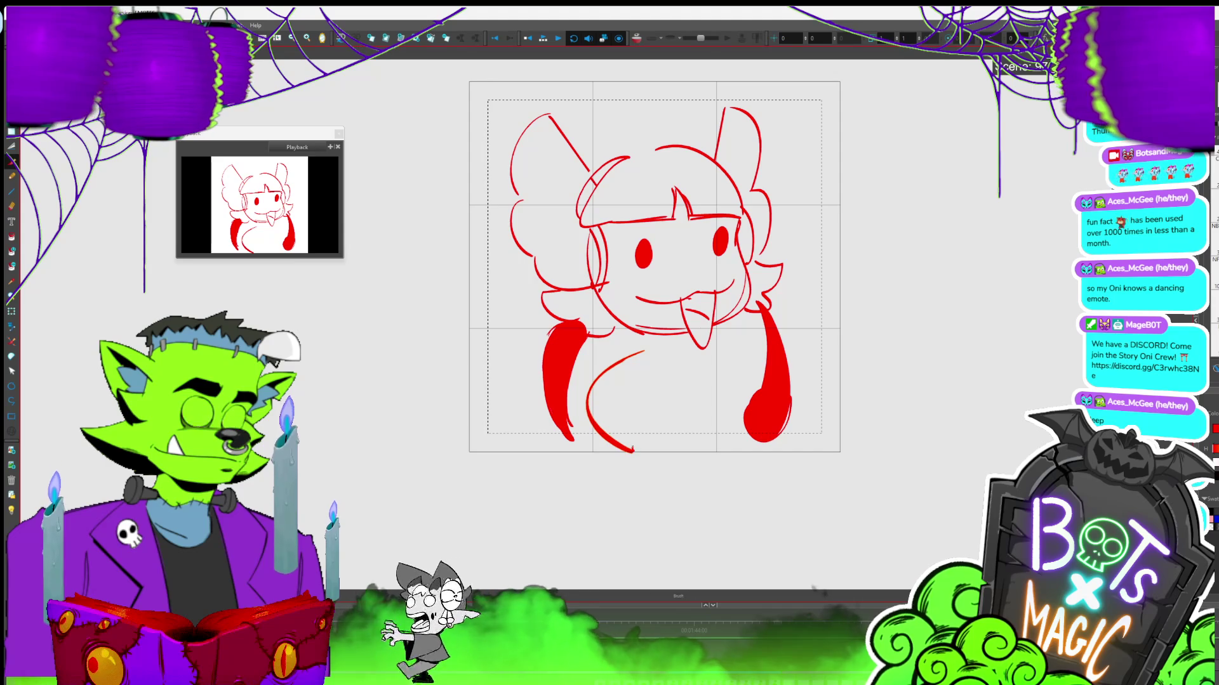
{"action": "key", "text": "comma"}
{"action": "key", "text": "period"}
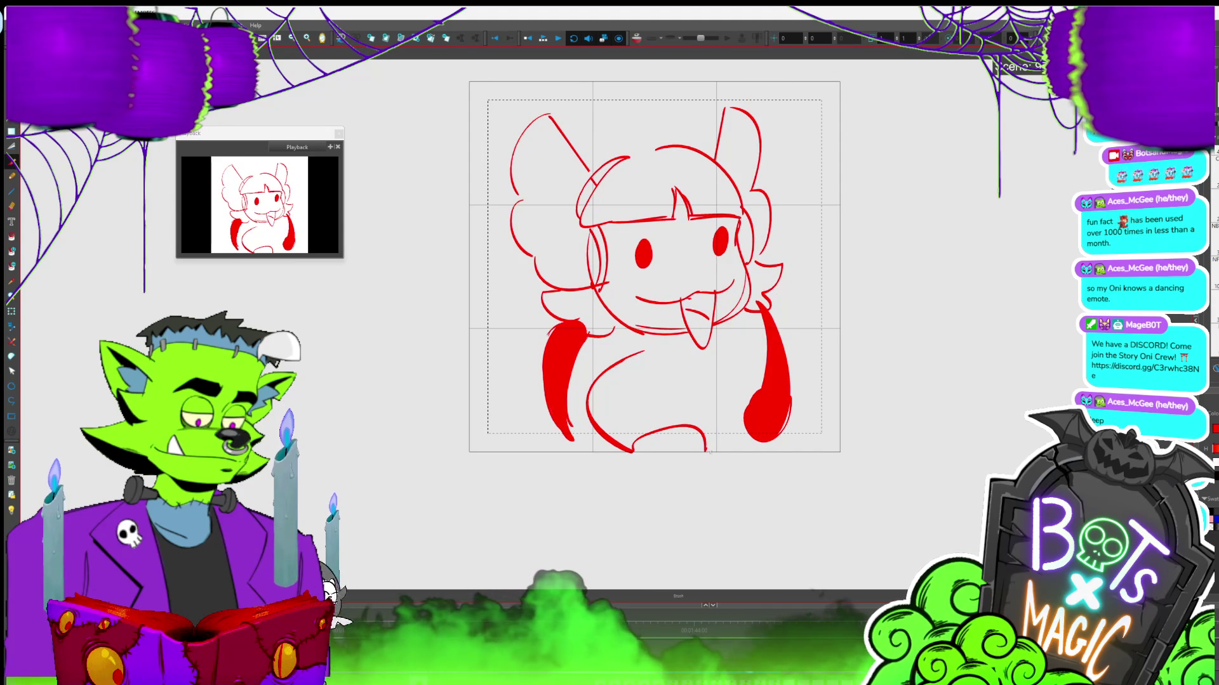
Draw the body's right side, then flip through drawings to the round-handed pose
{"action": "key", "text": "alt+s"}
{"action": "left_click", "coordinate": [713, 448]}
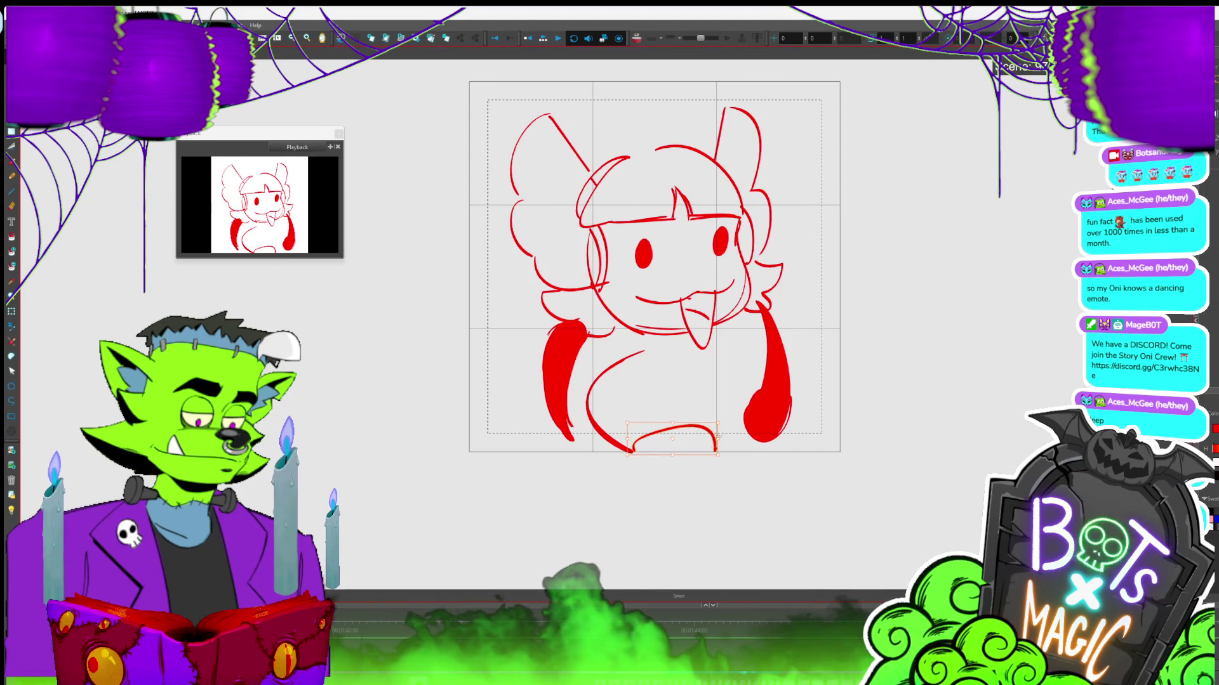
{"action": "key", "text": "alt+b"}
{"action": "mouse_move", "coordinate": [710, 451]}
{"action": "left_mouse_down"}
{"action": "mouse_move", "coordinate": [707, 342]}
{"action": "mouse_move", "coordinate": [737, 365]}
{"action": "left_mouse_up"}
{"action": "key", "text": "comma"}
{"action": "key", "text": "period"}
{"action": "key", "text": "period"}
{"action": "key", "text": "comma"}
{"action": "key", "text": "comma"}
{"action": "key", "text": "period"}
{"action": "key", "text": "period"}
{"action": "key", "text": "comma"}
{"action": "key", "text": "period"}
{"action": "key", "text": "period"}
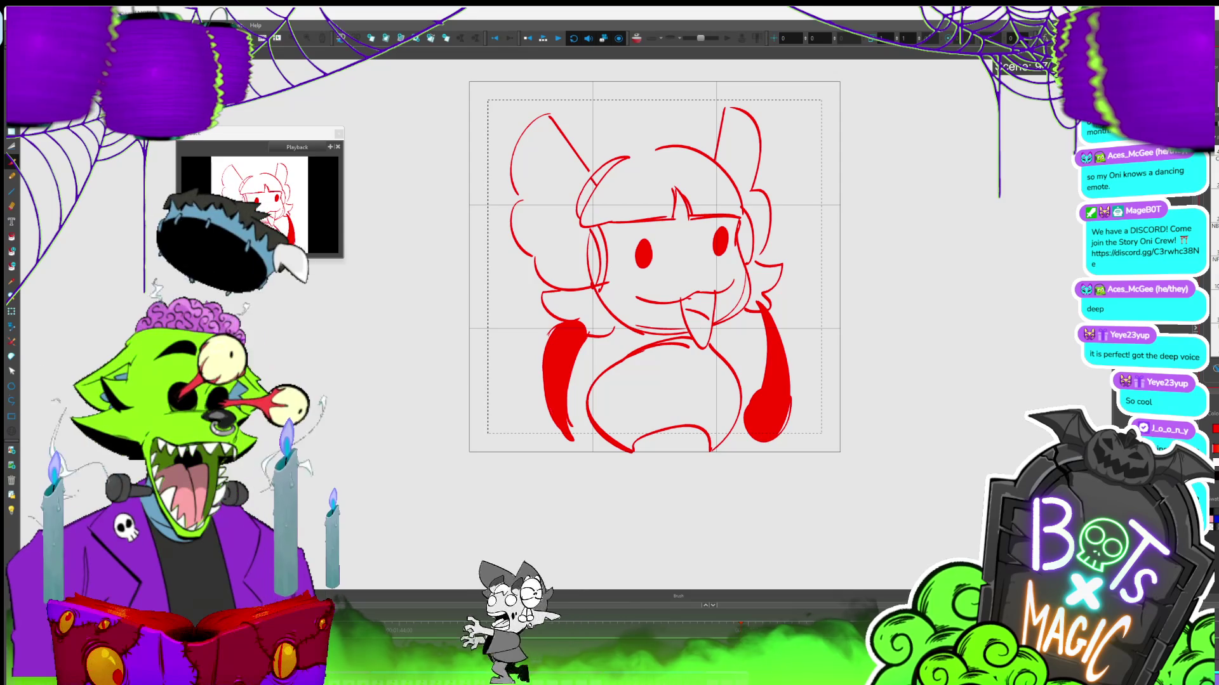
{"action": "left_click_drag", "start_coordinate": [654, 266], "coordinate": [705, 276]}
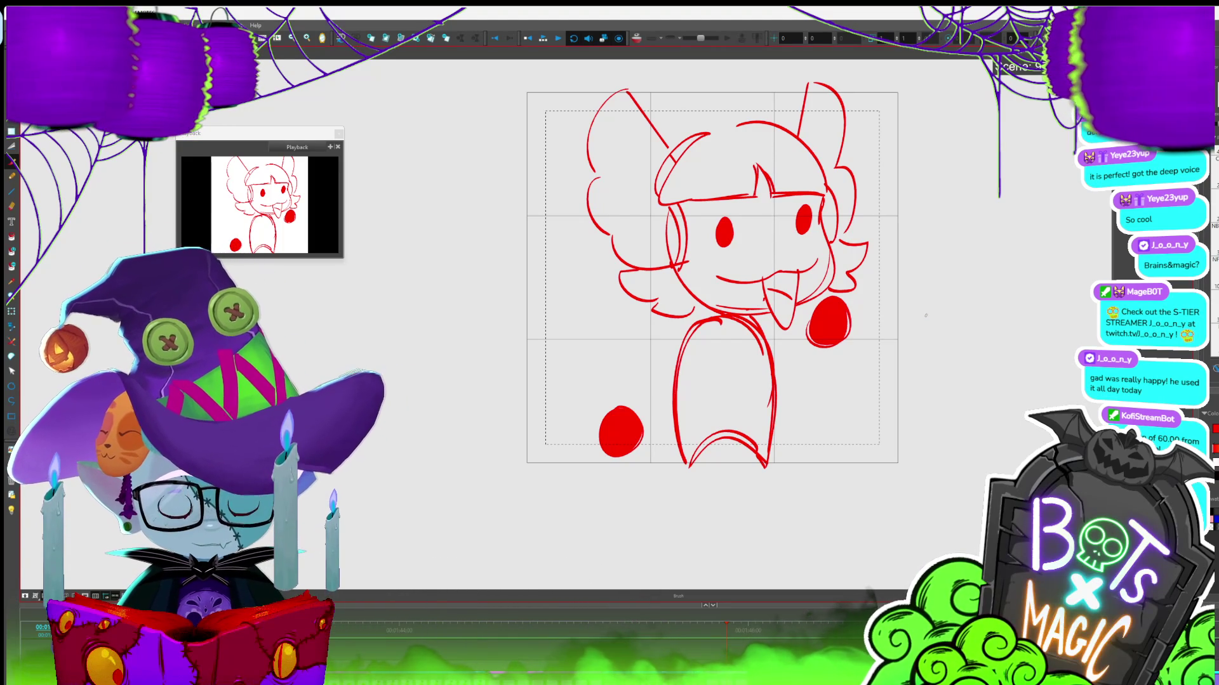
Step through the drawings back to the long-red-arms pose, ready to select strokes
{"action": "key", "text": "period"}
{"action": "key", "text": "comma"}
{"action": "key", "text": "comma"}
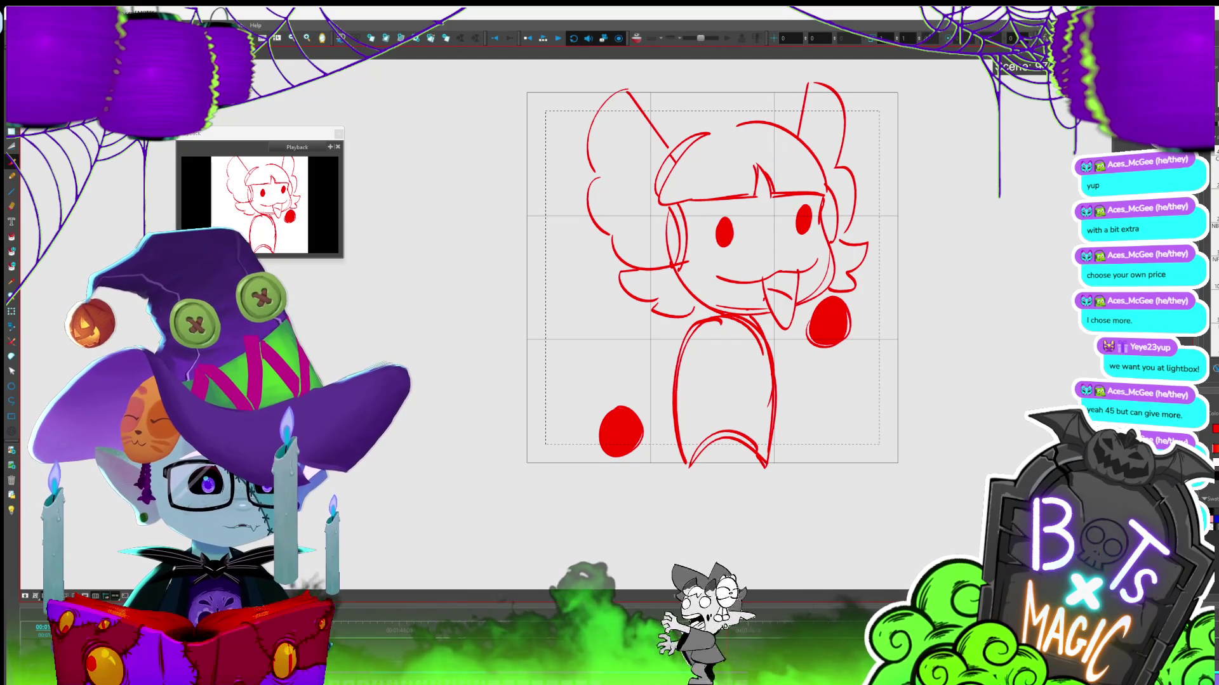
{"action": "key", "text": "period"}
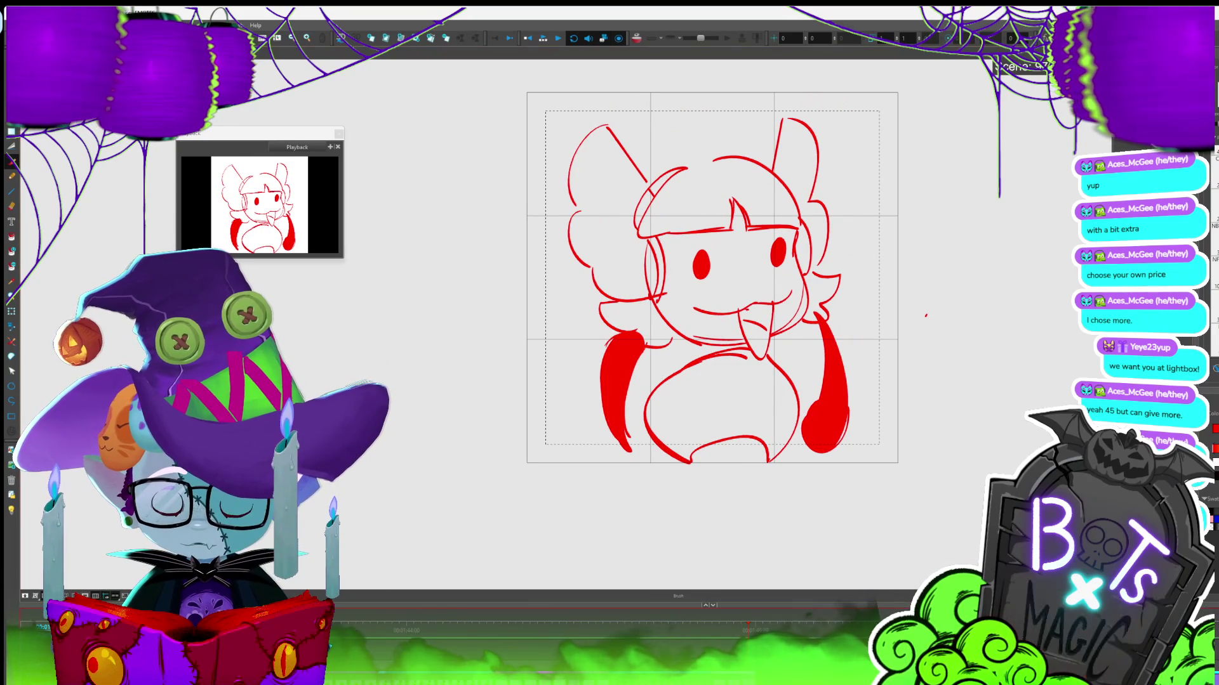
{"action": "key", "text": "alt+s"}
Rotate and reposition the left red arm, comparing it against its earlier position
{"action": "left_click", "coordinate": [622, 355]}
{"action": "mouse_move", "coordinate": [655, 332]}
{"action": "left_mouse_down"}
{"action": "mouse_move", "coordinate": [671, 345]}
{"action": "mouse_move", "coordinate": [653, 324]}
{"action": "left_mouse_up"}
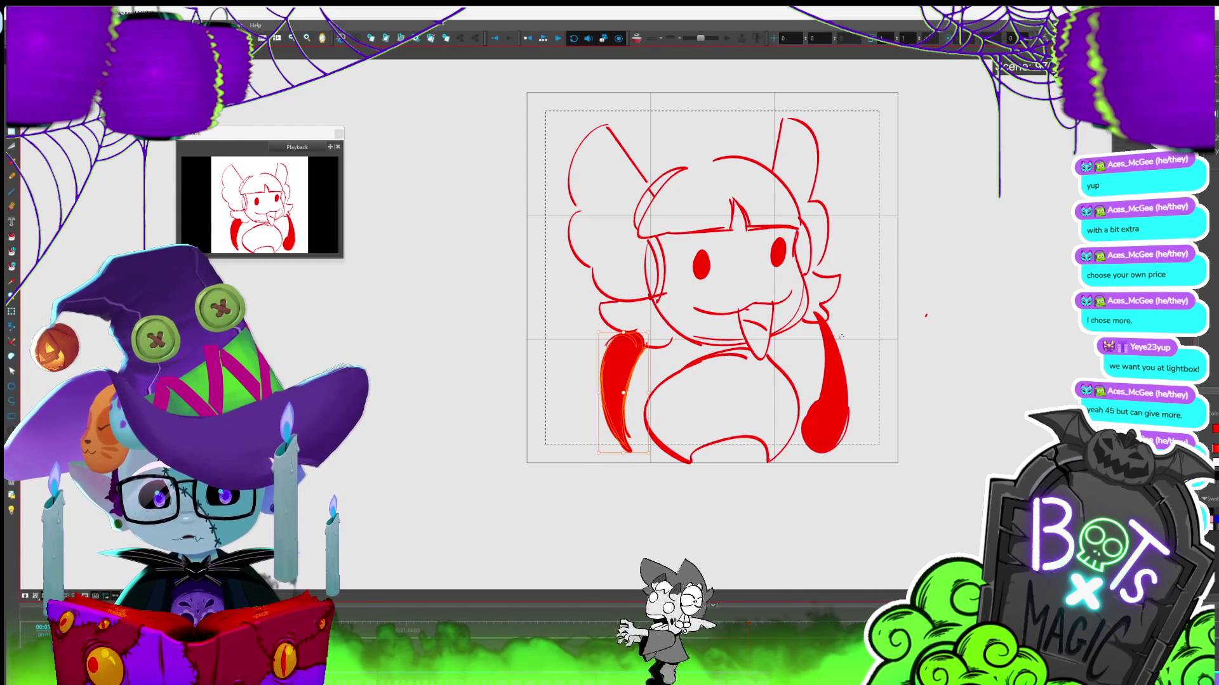
{"action": "left_click", "coordinate": [916, 323]}
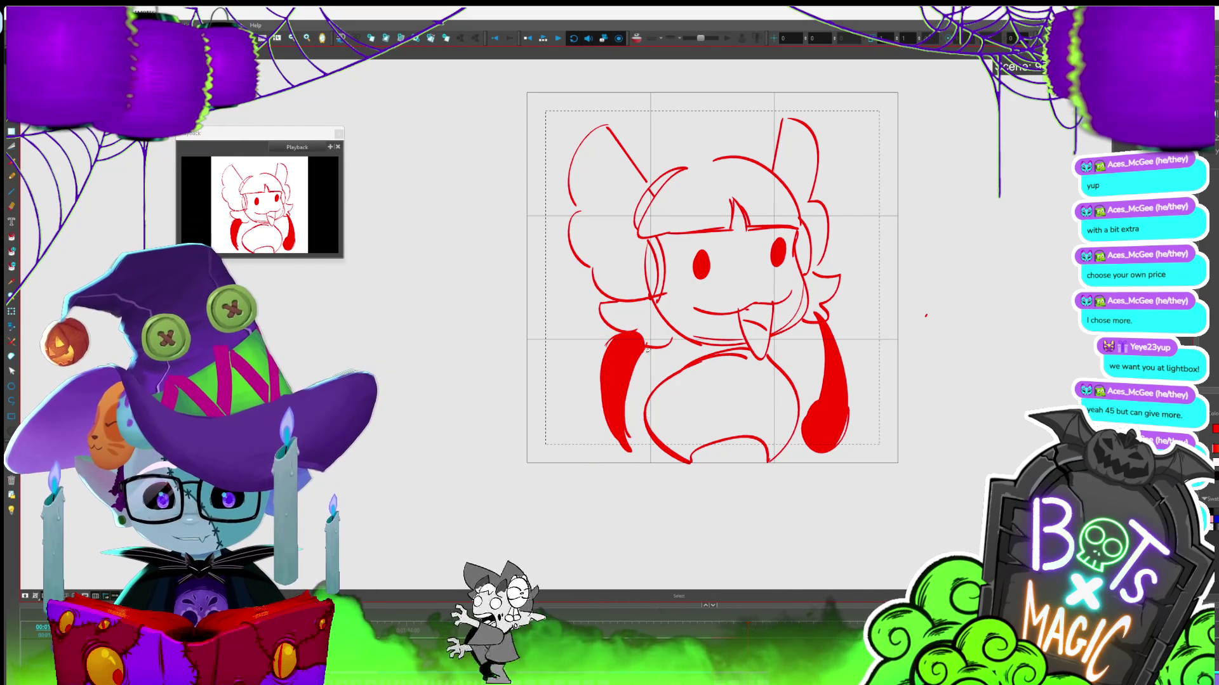
{"action": "left_click", "coordinate": [685, 398]}
{"action": "key", "text": "ctrl+z"}
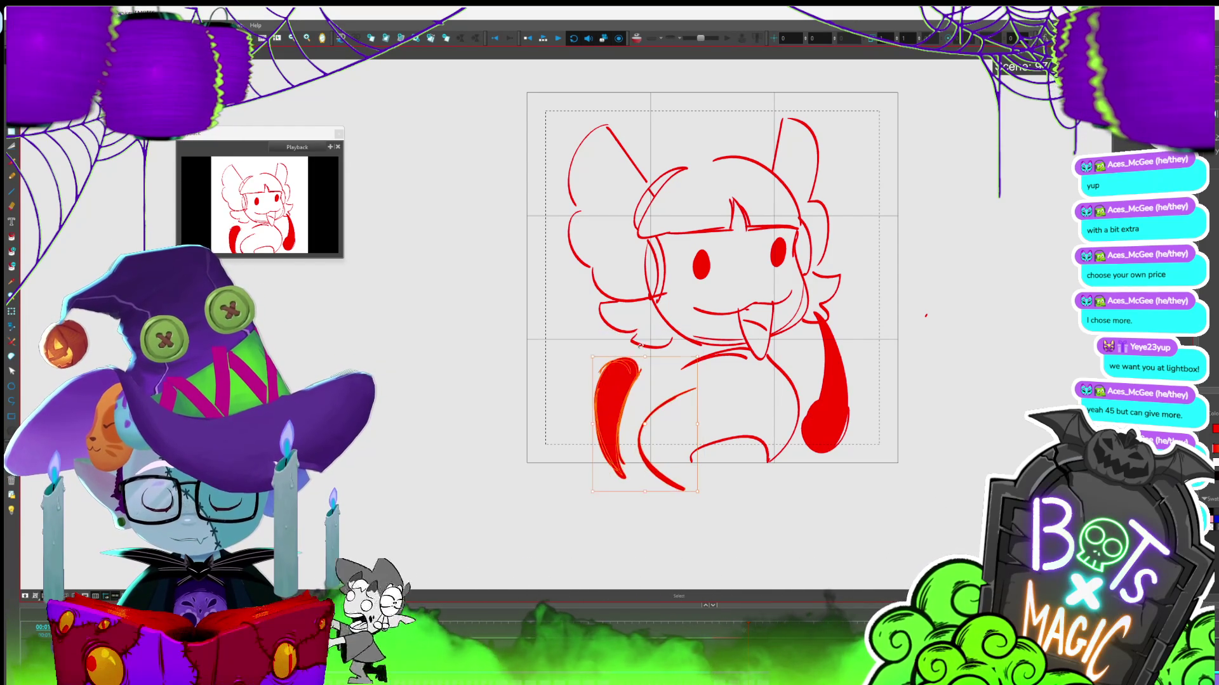
{"action": "key", "text": "ctrl+shift+z"}
Delete the left red arm and draw a small new hand shape at the body's lower left
{"action": "key", "text": "Delete"}
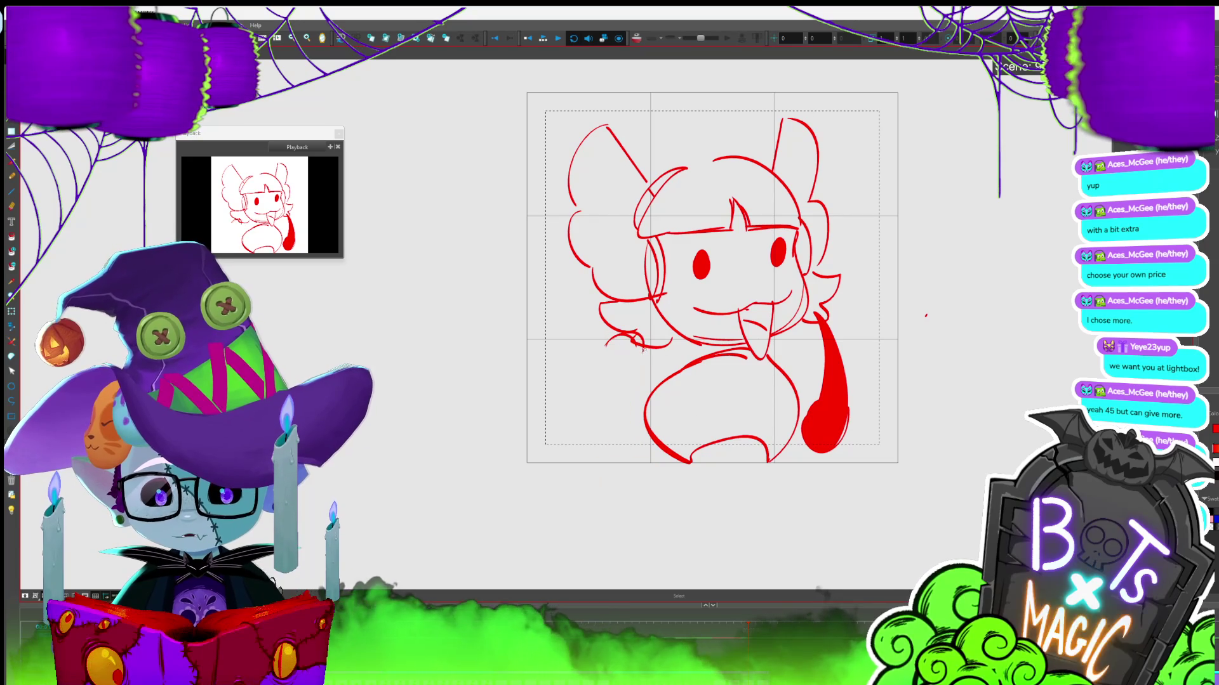
{"action": "left_click", "coordinate": [651, 342]}
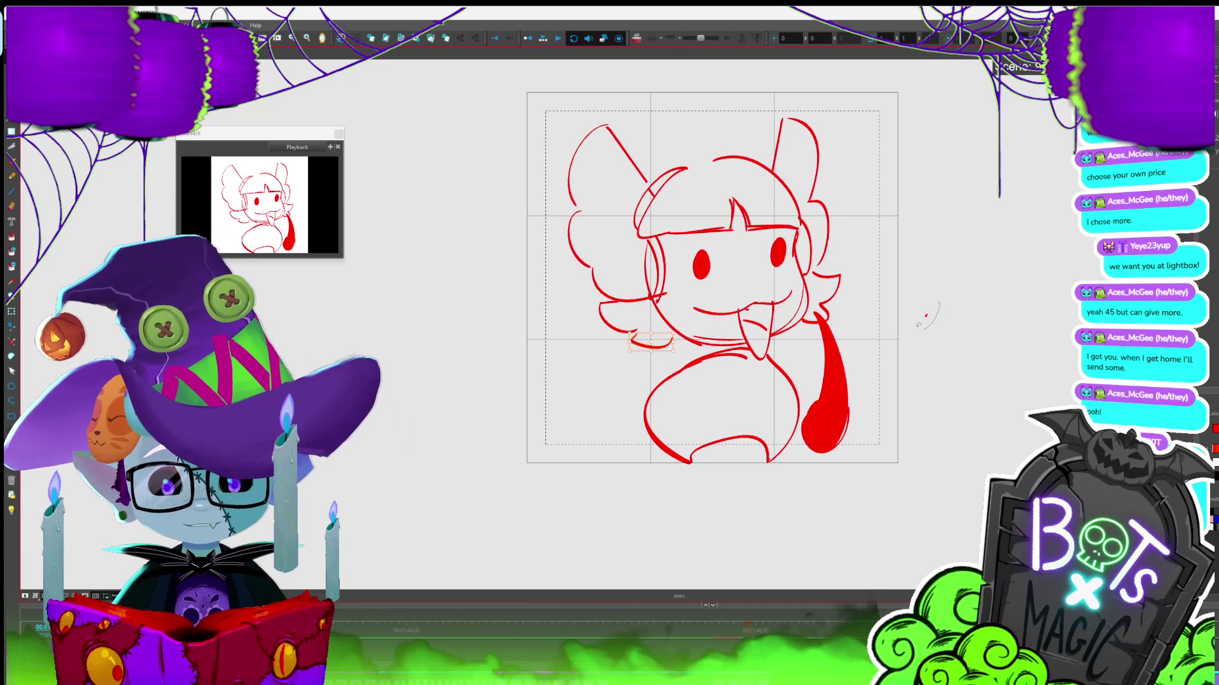
{"action": "key", "text": "alt+b"}
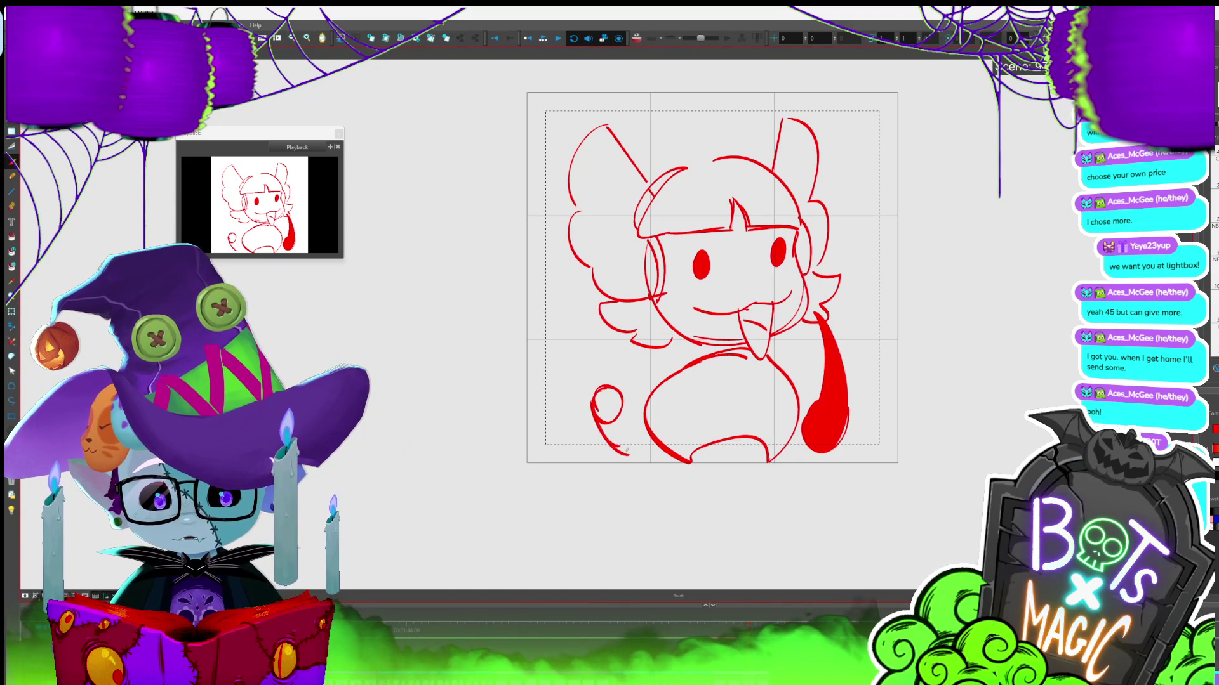
{"action": "mouse_move", "coordinate": [619, 397]}
{"action": "left_mouse_down"}
{"action": "mouse_move", "coordinate": [606, 413]}
{"action": "mouse_move", "coordinate": [619, 447]}
{"action": "mouse_move", "coordinate": [611, 417]}
{"action": "left_mouse_up"}
{"action": "key", "text": "alt+s"}
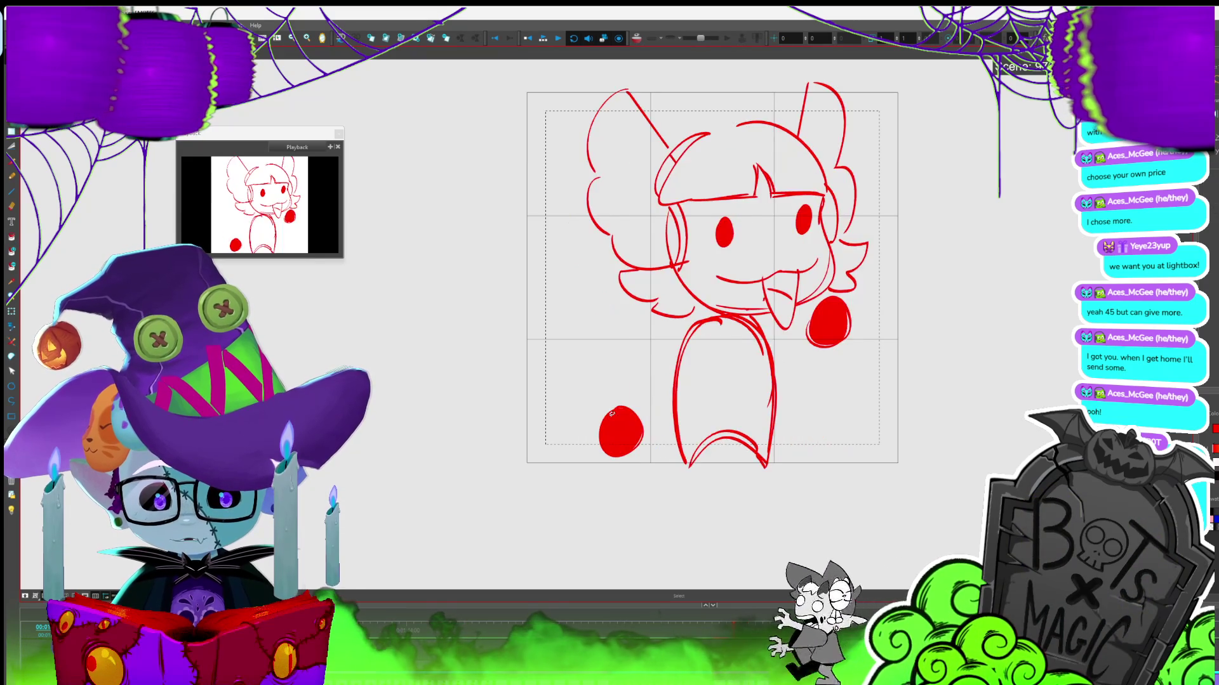
Add two brush strokes to the right hand, fill it solid red, and thicken its right edge
{"action": "key", "text": "period"}
{"action": "key", "text": "period"}
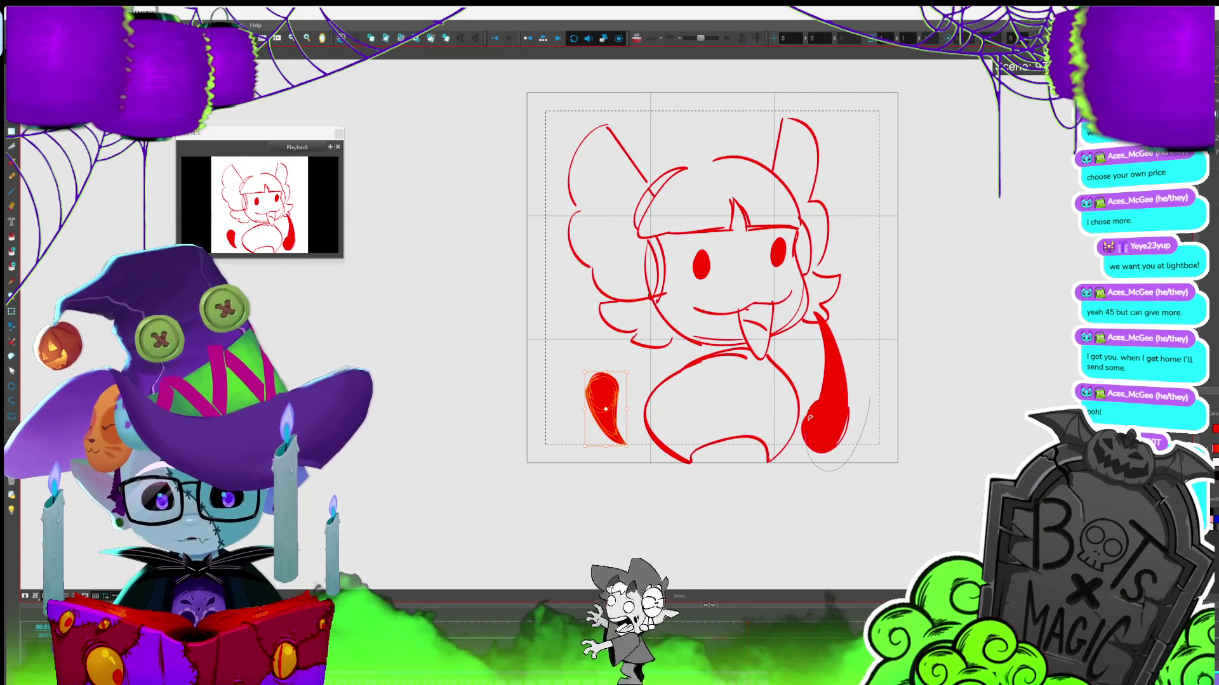
{"action": "key", "text": "comma"}
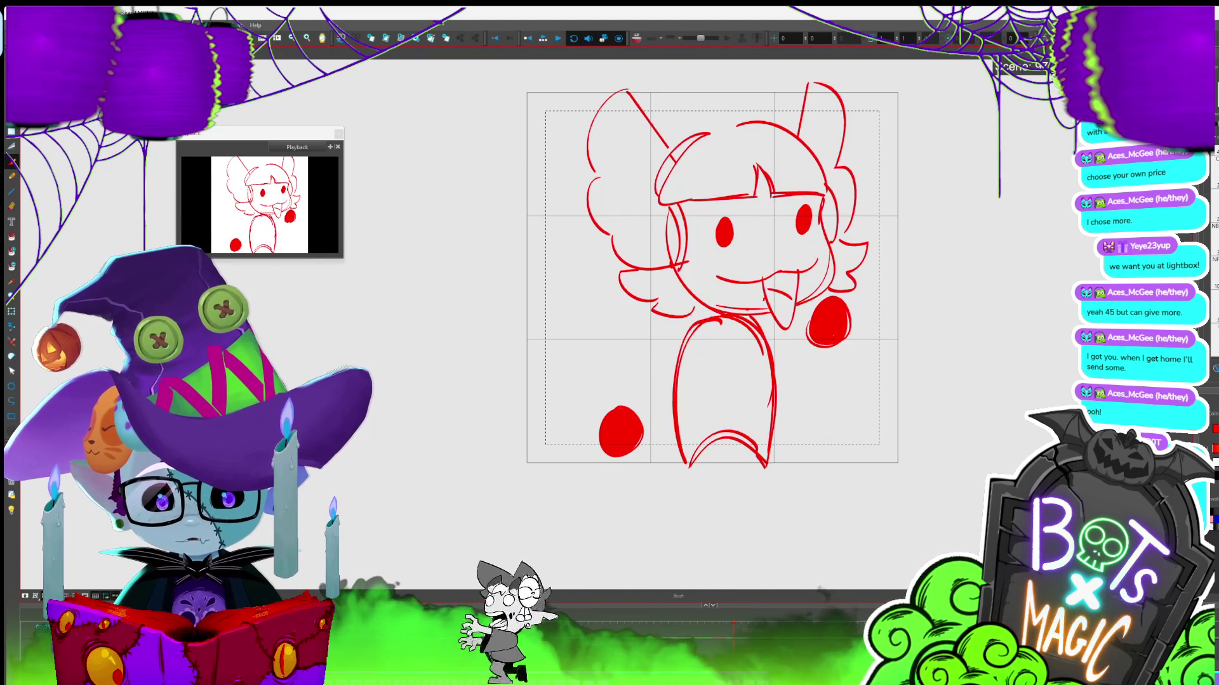
{"action": "key", "text": "period"}
{"action": "key", "text": "alt+b"}
{"action": "left_click_drag", "start_coordinate": [827, 337], "coordinate": [833, 391]}
{"action": "left_click_drag", "start_coordinate": [833, 332], "coordinate": [851, 388]}
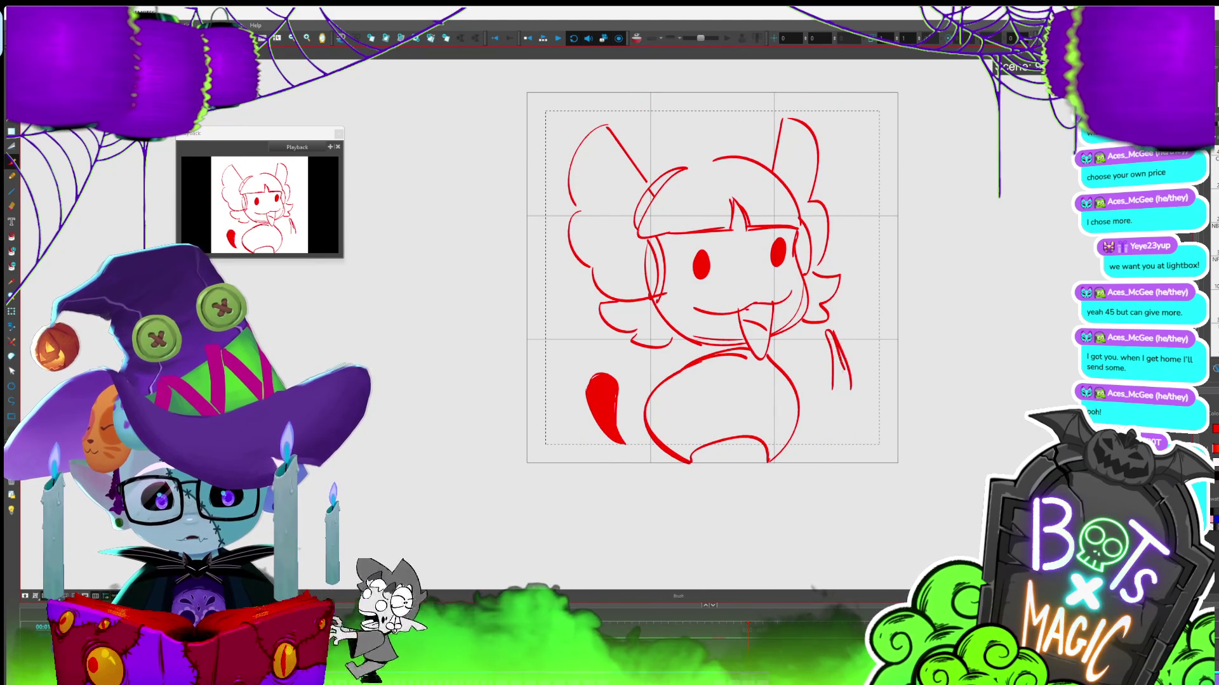
{"action": "key", "text": "alt+i"}
{"action": "left_click", "coordinate": [840, 381]}
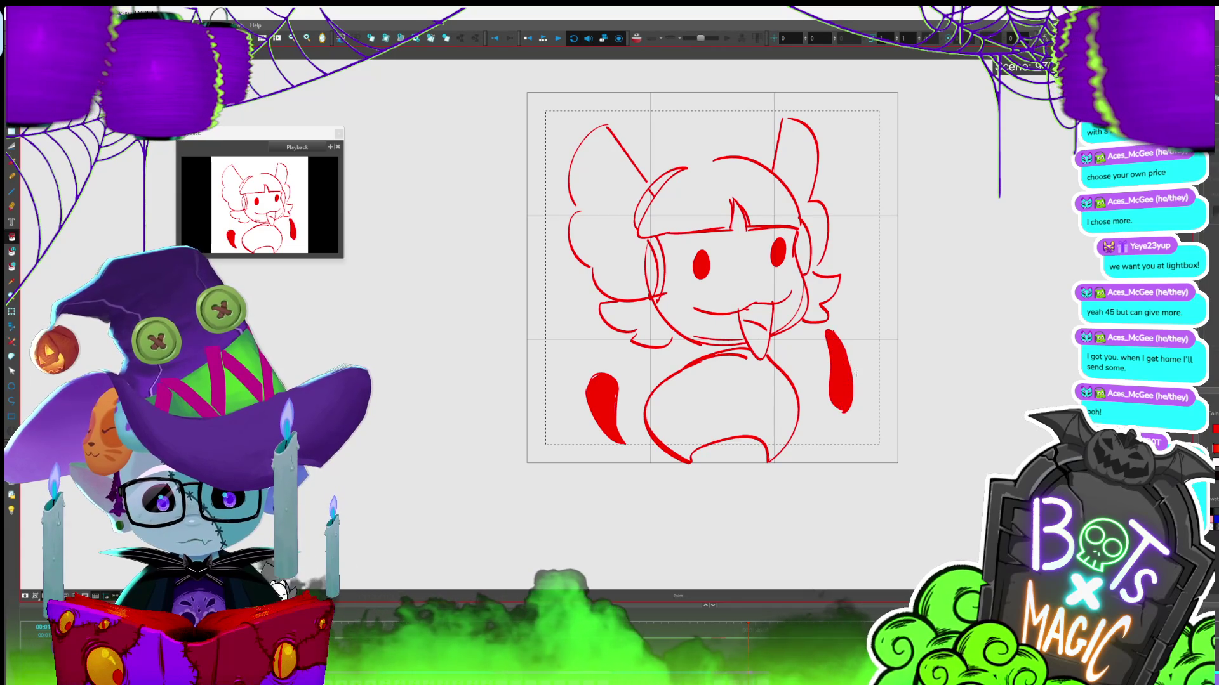
{"action": "key", "text": "alt+b"}
{"action": "left_click_drag", "start_coordinate": [845, 342], "coordinate": [854, 376]}
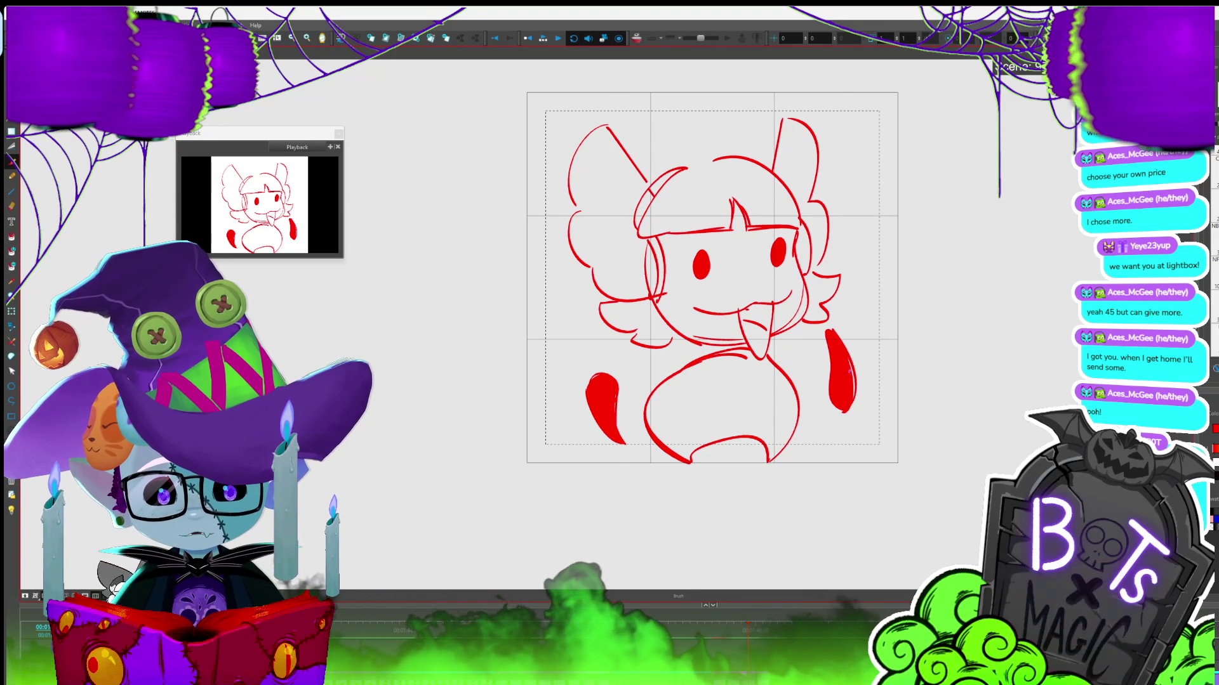
Select the left elongated hand and squeeze it narrower, then select the right hand
{"action": "key", "text": "comma"}
{"action": "key", "text": "period"}
{"action": "key", "text": "comma"}
{"action": "key", "text": "period"}
{"action": "key", "text": "period"}
{"action": "key", "text": "period"}
{"action": "key", "text": "period"}
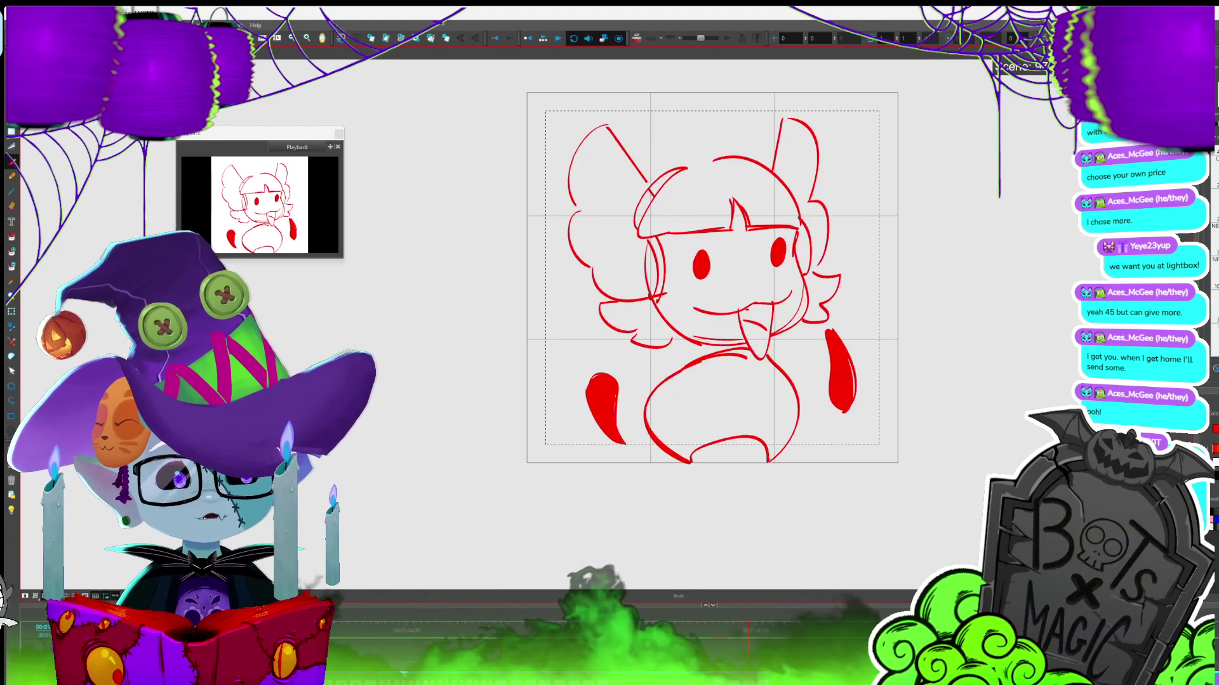
{"action": "key", "text": "alt+s"}
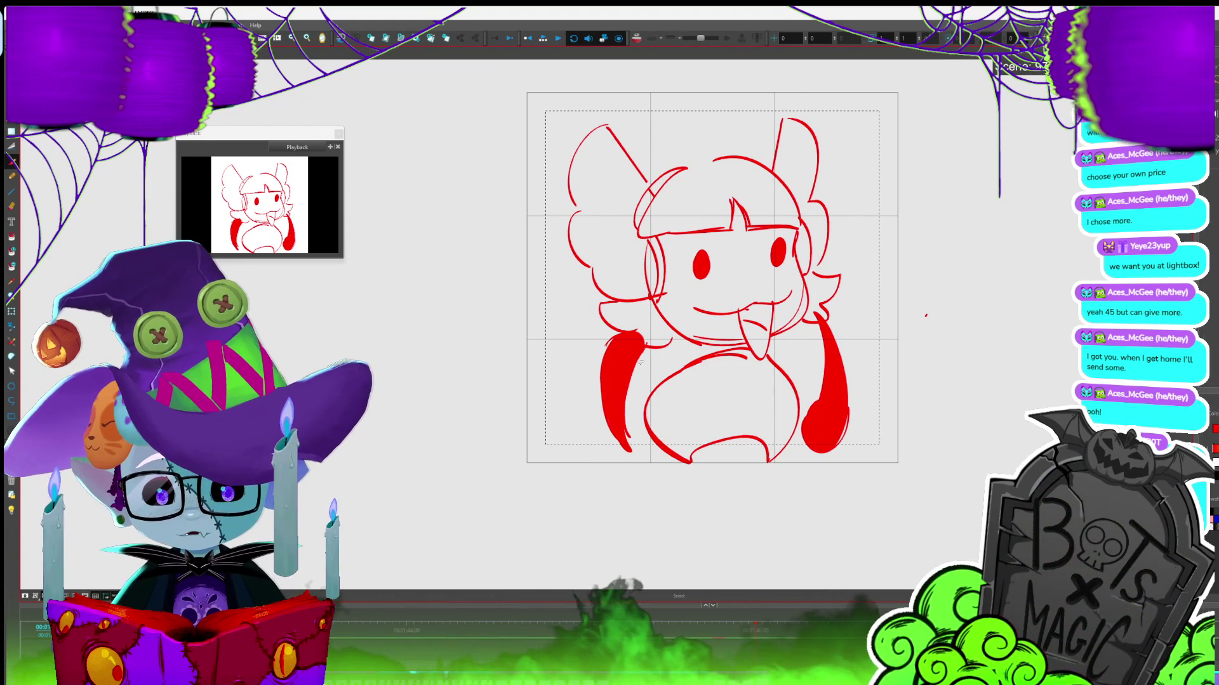
{"action": "left_click_drag", "start_coordinate": [597, 327], "coordinate": [692, 466]}
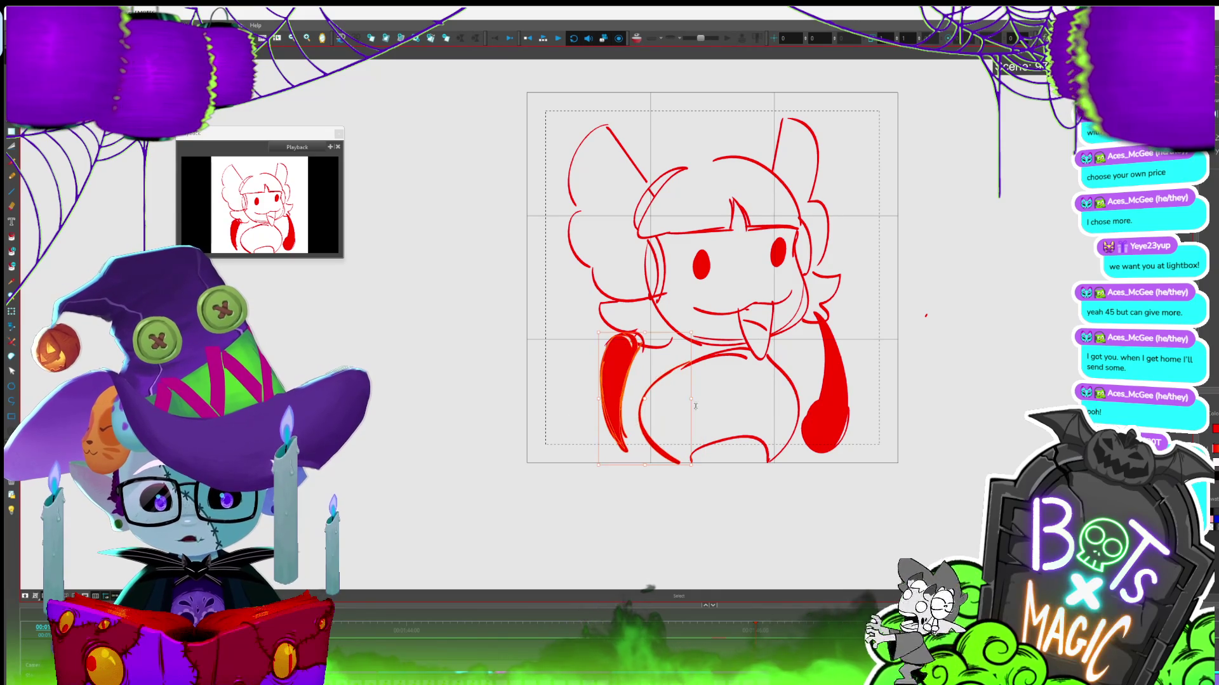
{"action": "mouse_move", "coordinate": [645, 354]}
{"action": "left_mouse_down"}
{"action": "mouse_move", "coordinate": [625, 454]}
{"action": "mouse_move", "coordinate": [596, 456]}
{"action": "mouse_move", "coordinate": [590, 438]}
{"action": "left_mouse_up"}
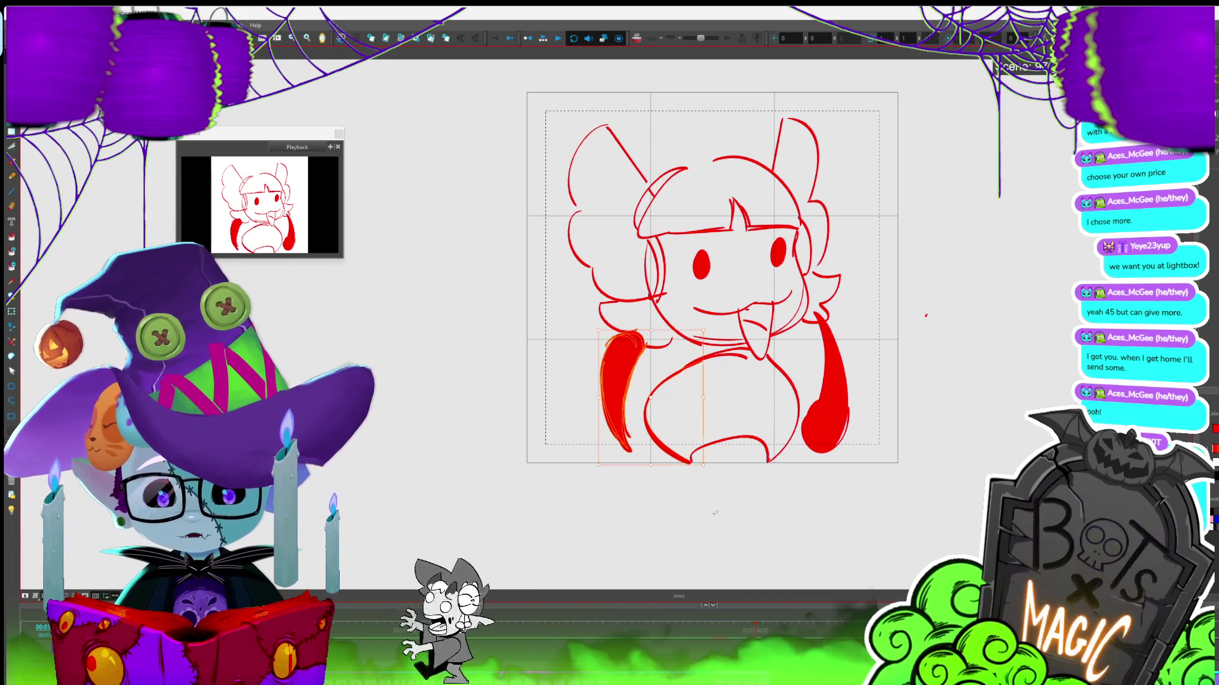
{"action": "left_click", "coordinate": [638, 379]}
{"action": "left_click", "coordinate": [638, 378]}
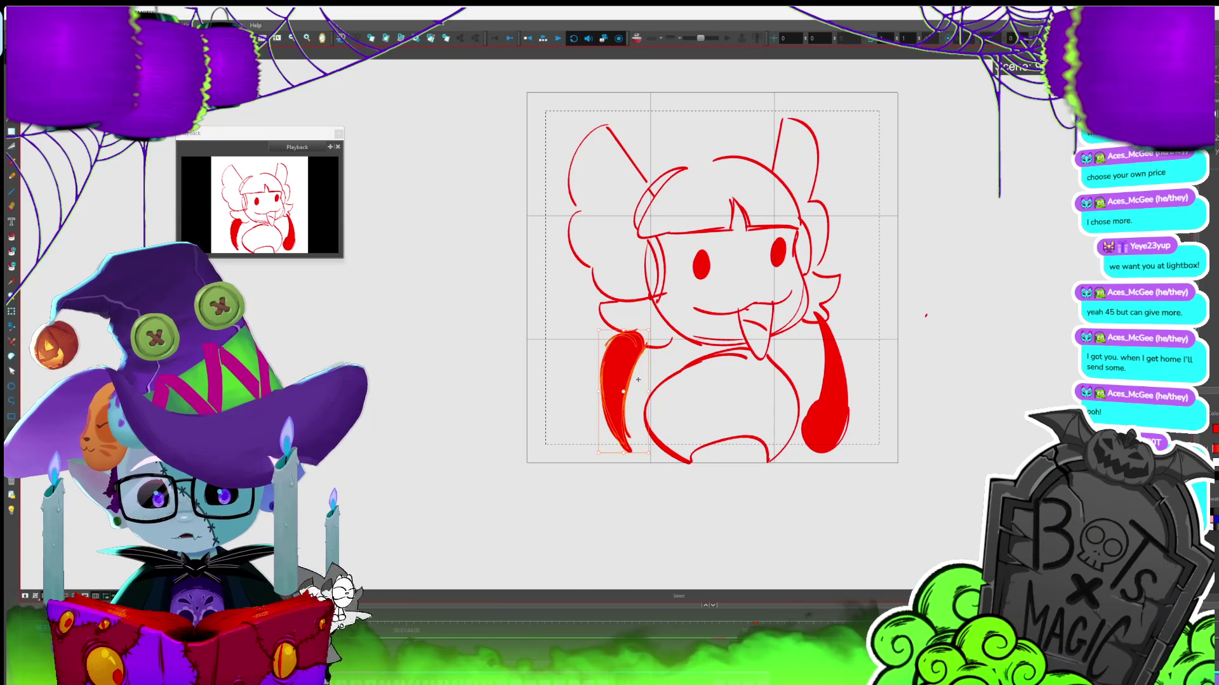
{"action": "mouse_move", "coordinate": [648, 392]}
{"action": "left_mouse_down"}
{"action": "mouse_move", "coordinate": [617, 370]}
{"action": "mouse_move", "coordinate": [621, 334]}
{"action": "left_mouse_up"}
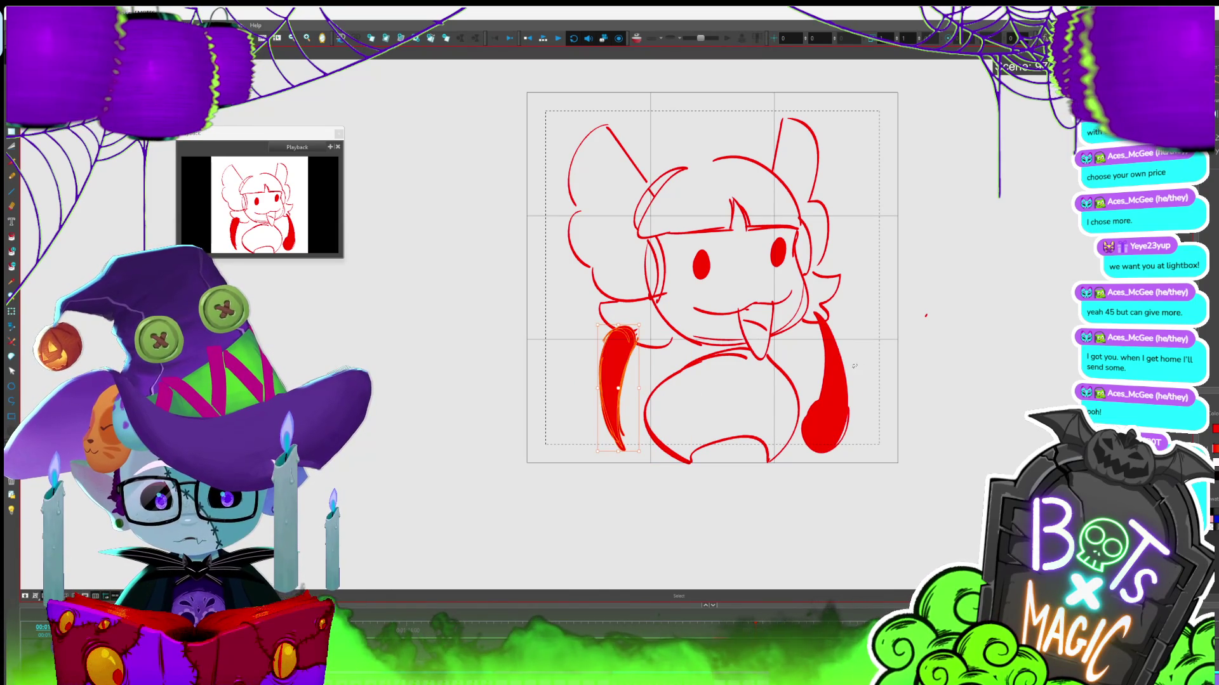
{"action": "left_click", "coordinate": [804, 418]}
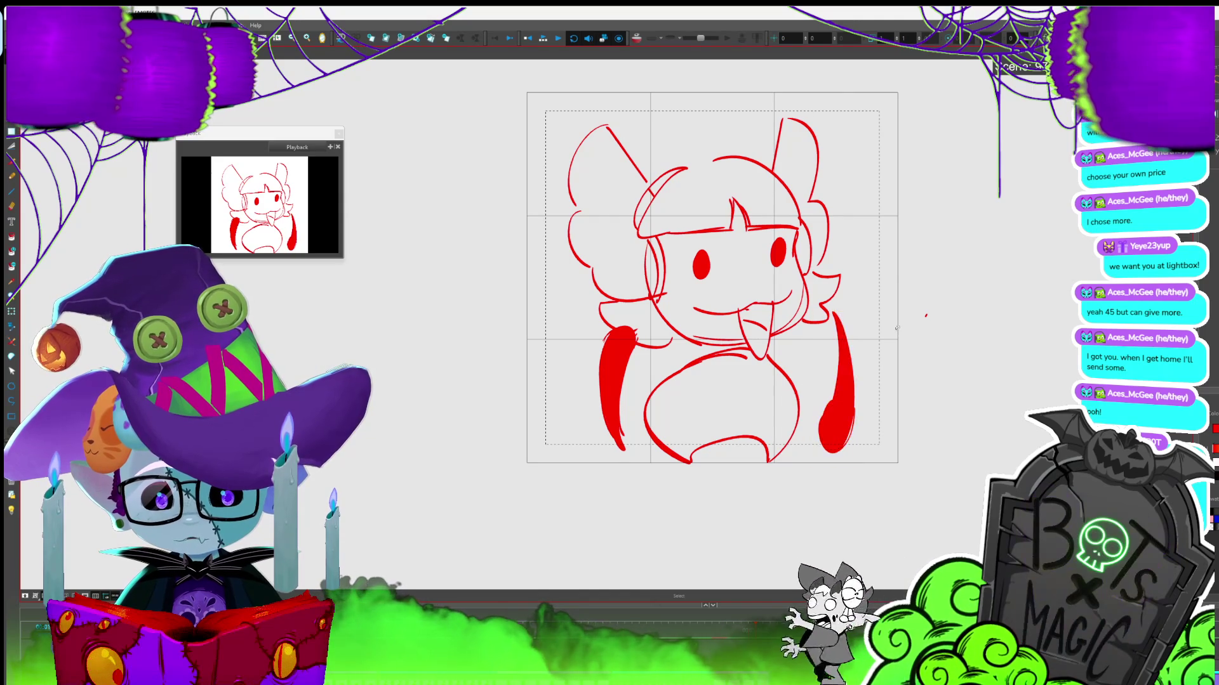
Redraw the chest outline with new curves, shifting its left curve slightly right
{"action": "key", "text": "period"}
{"action": "key", "text": "period"}
{"action": "key", "text": "period"}
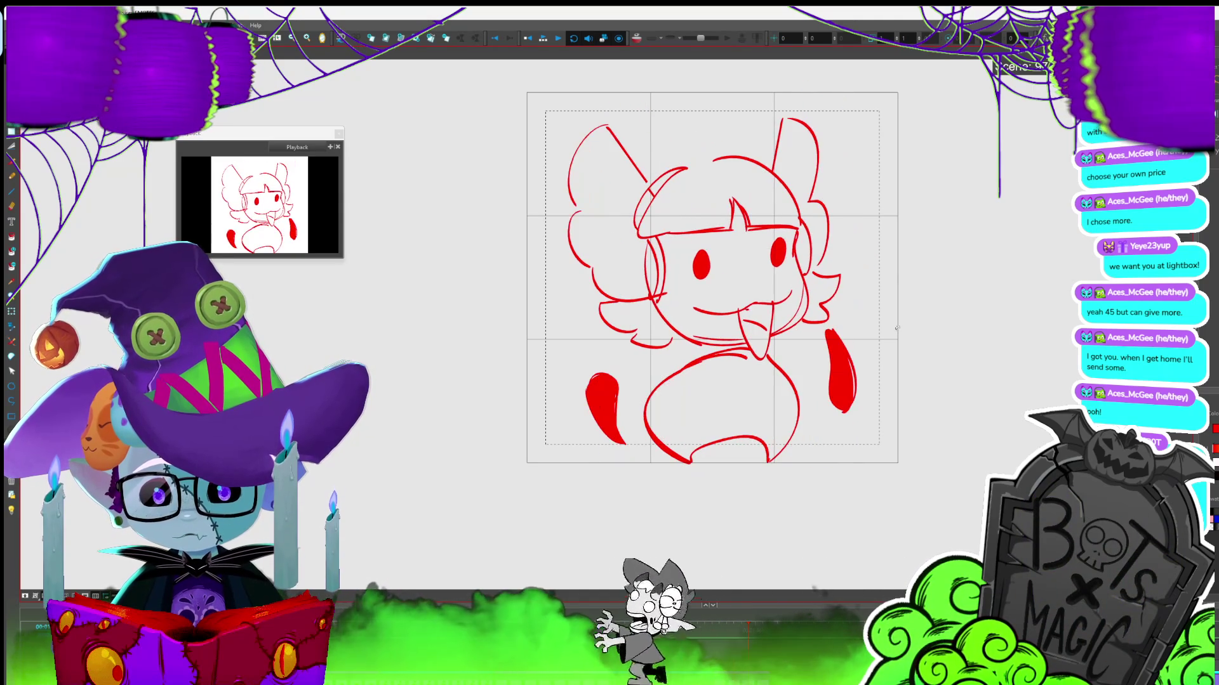
{"action": "key", "text": "period"}
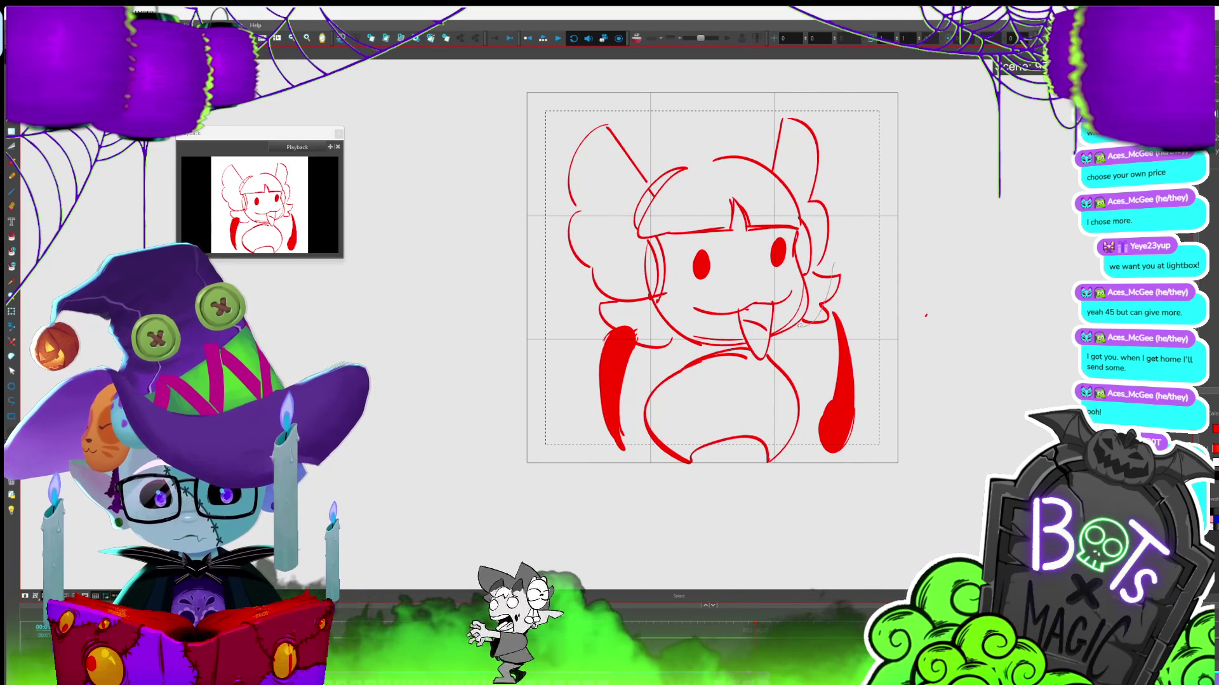
{"action": "mouse_move", "coordinate": [720, 339]}
{"action": "left_mouse_down"}
{"action": "mouse_move", "coordinate": [565, 267]}
{"action": "mouse_move", "coordinate": [698, 117]}
{"action": "mouse_move", "coordinate": [815, 283]}
{"action": "mouse_move", "coordinate": [817, 309]}
{"action": "left_mouse_up"}
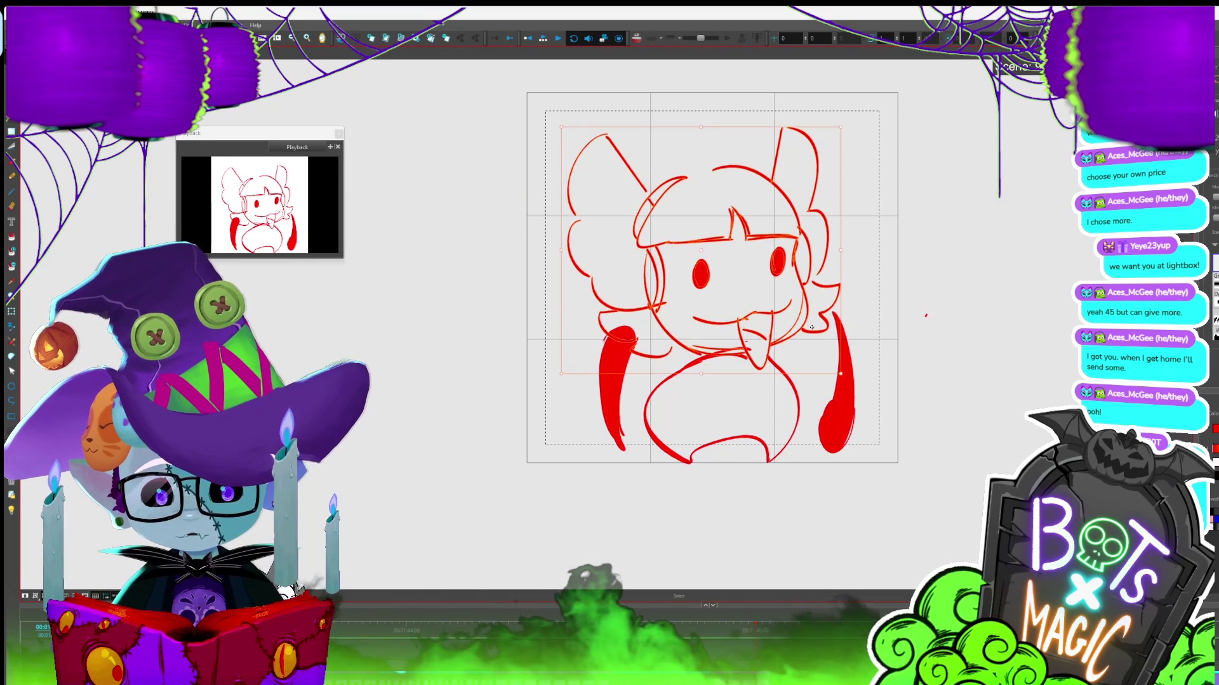
{"action": "left_click", "coordinate": [807, 389]}
{"action": "key", "text": "alt+b"}
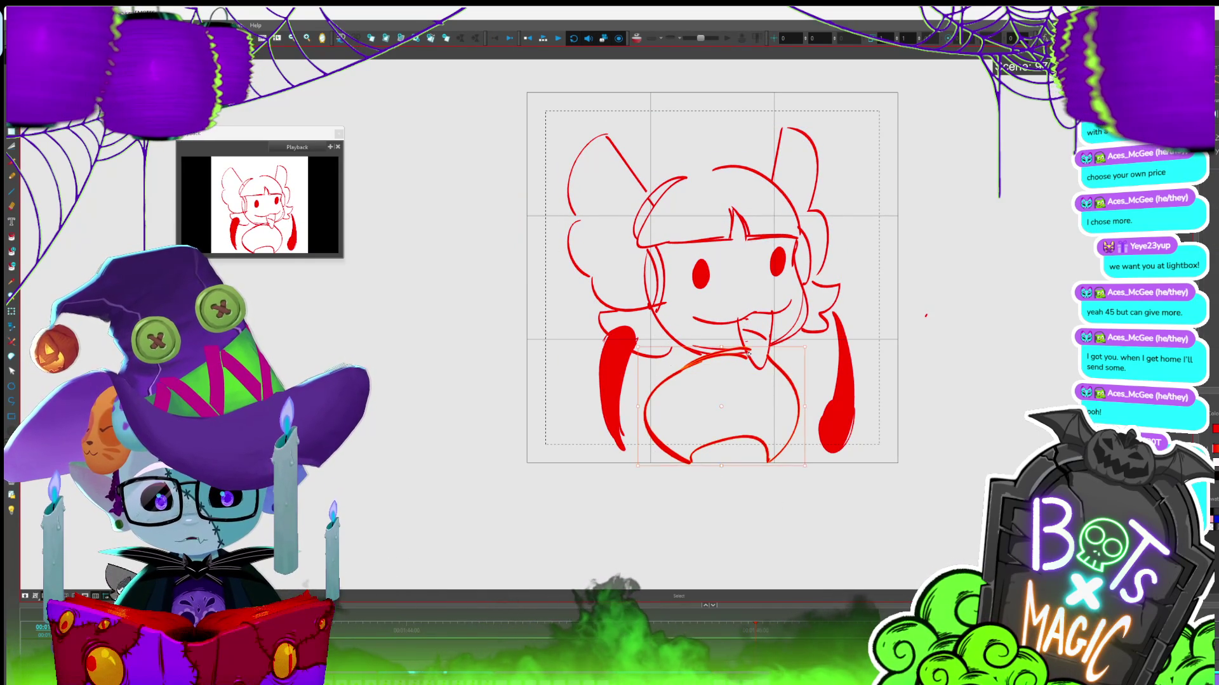
{"action": "left_click_drag", "start_coordinate": [647, 396], "coordinate": [793, 377]}
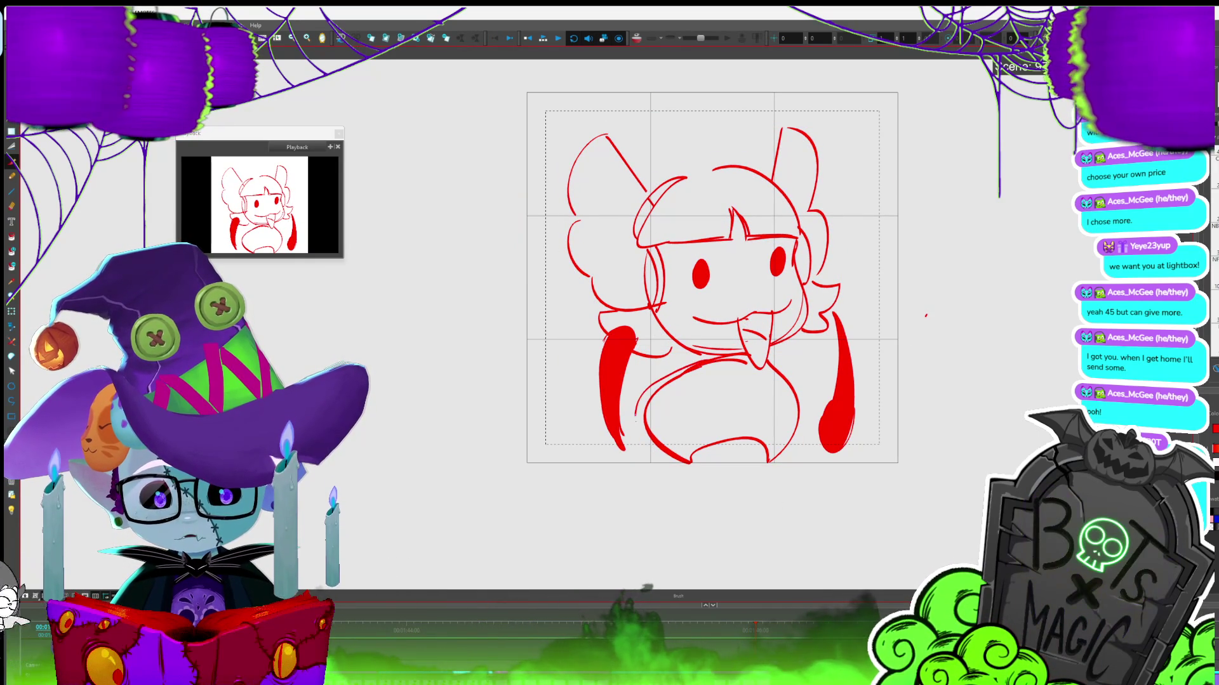
{"action": "left_click_drag", "start_coordinate": [667, 381], "coordinate": [673, 457]}
{"action": "key", "text": "alt+s"}
{"action": "key", "text": "ctrl+z"}
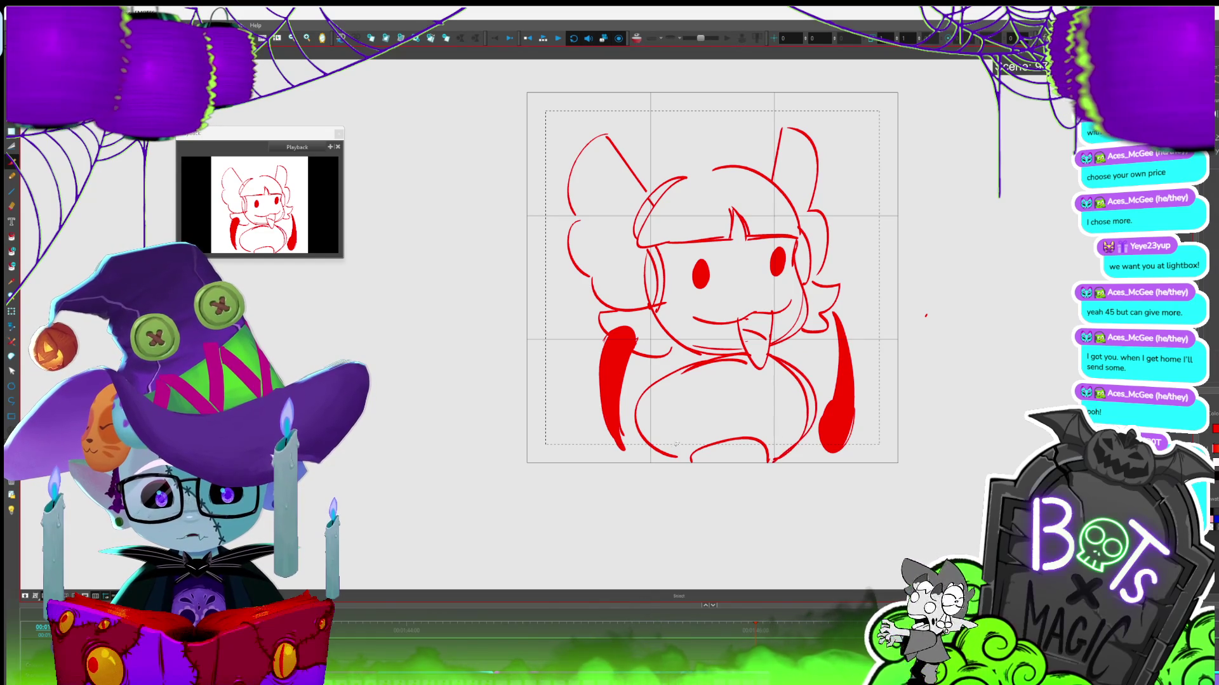
{"action": "left_click_drag", "start_coordinate": [672, 368], "coordinate": [688, 457]}
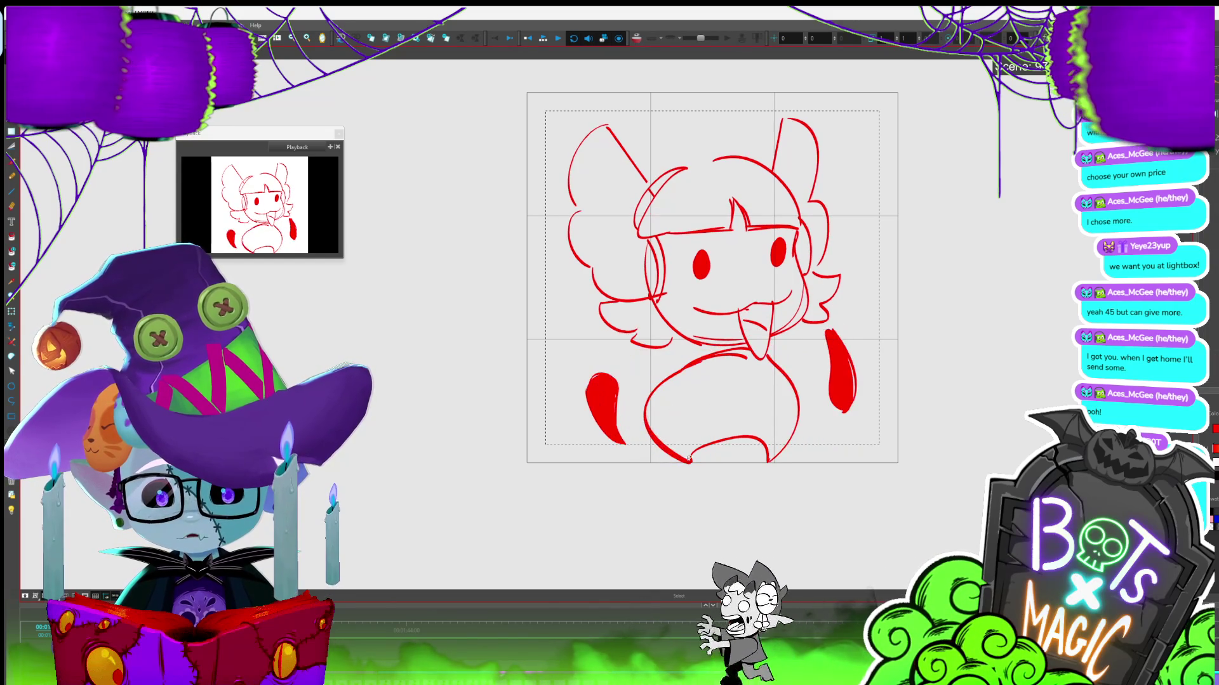
{"action": "mouse_move", "coordinate": [629, 350]}
{"action": "left_mouse_down"}
{"action": "mouse_move", "coordinate": [634, 463]}
{"action": "mouse_move", "coordinate": [749, 464]}
{"action": "left_mouse_up"}
Compare against neighbouring poses and move the right hand slightly lower
{"action": "key", "text": "period"}
{"action": "key", "text": "period"}
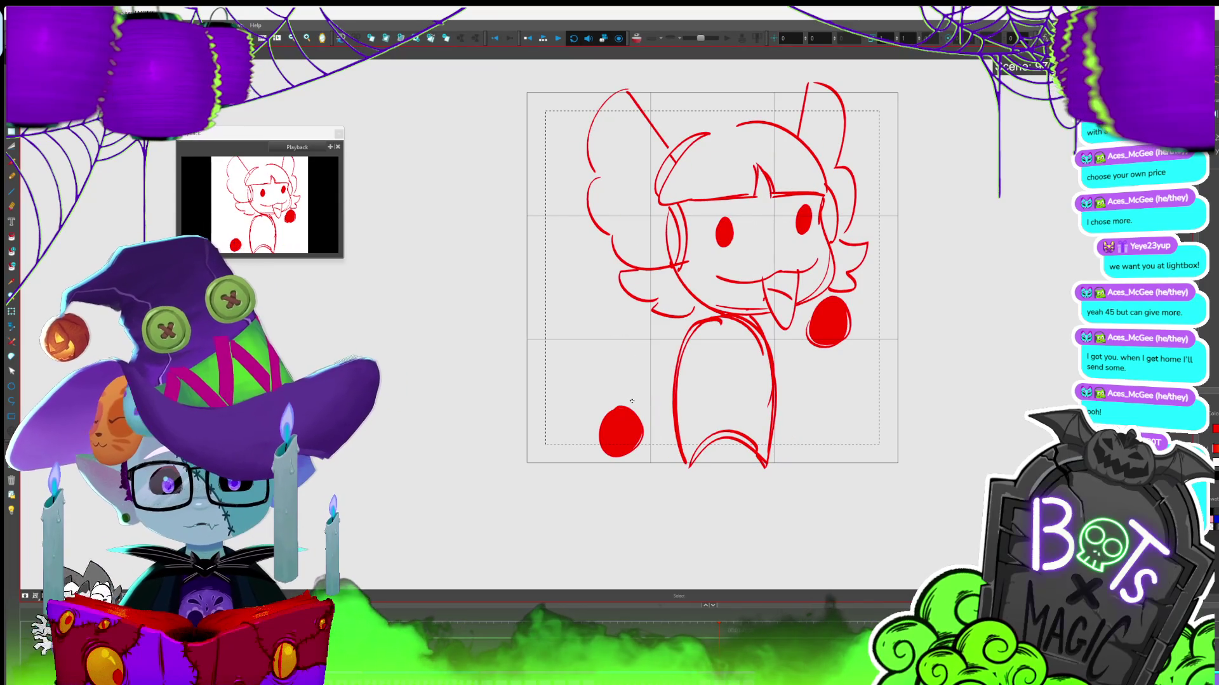
{"action": "key", "text": "comma"}
{"action": "key", "text": "period"}
{"action": "key", "text": "period"}
{"action": "key", "text": "period"}
{"action": "key", "text": "comma"}
{"action": "key", "text": "period"}
{"action": "key", "text": "comma"}
{"action": "key", "text": "period"}
{"action": "key", "text": "comma"}
Raise the left hand slightly, then delete both the left and right hands
{"action": "key", "text": "period"}
{"action": "key", "text": "comma"}
{"action": "left_click", "coordinate": [836, 333]}
{"action": "left_click_drag", "start_coordinate": [838, 321], "coordinate": [839, 327]}
{"action": "key", "text": "period"}
{"action": "key", "text": "comma"}
{"action": "left_click", "coordinate": [618, 416]}
{"action": "left_click_drag", "start_coordinate": [615, 448], "coordinate": [614, 438]}
{"action": "key", "text": "period"}
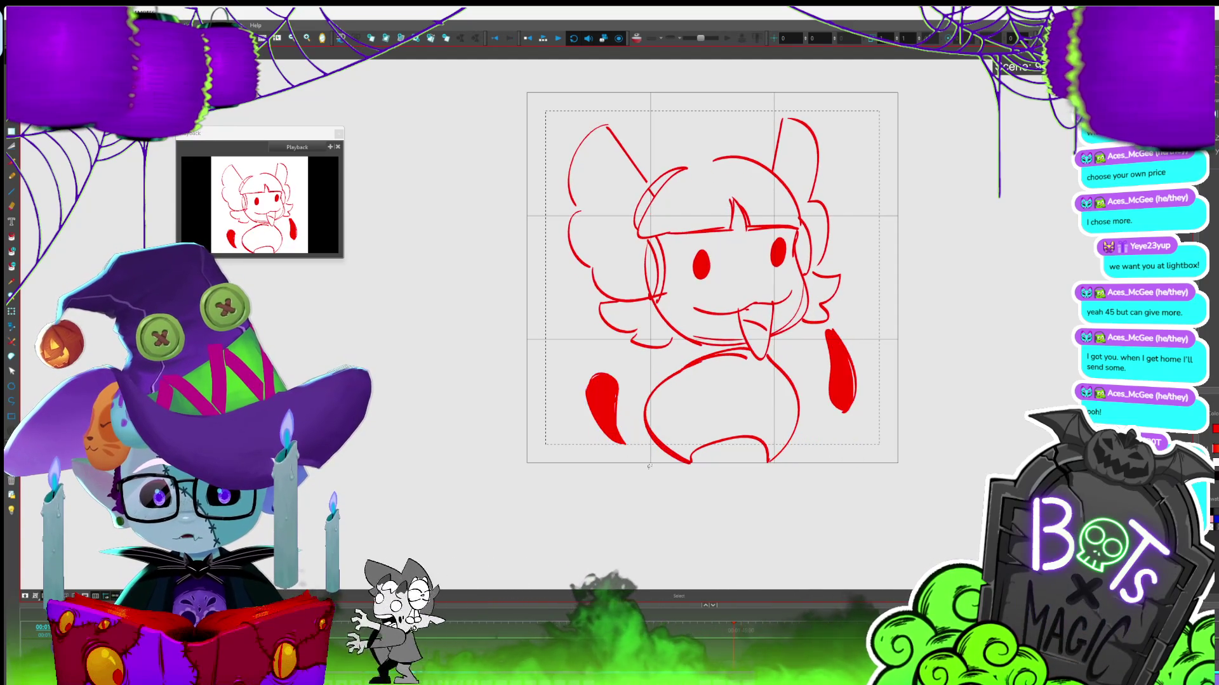
{"action": "key", "text": "comma"}
{"action": "key", "text": "period"}
{"action": "key", "text": "comma"}
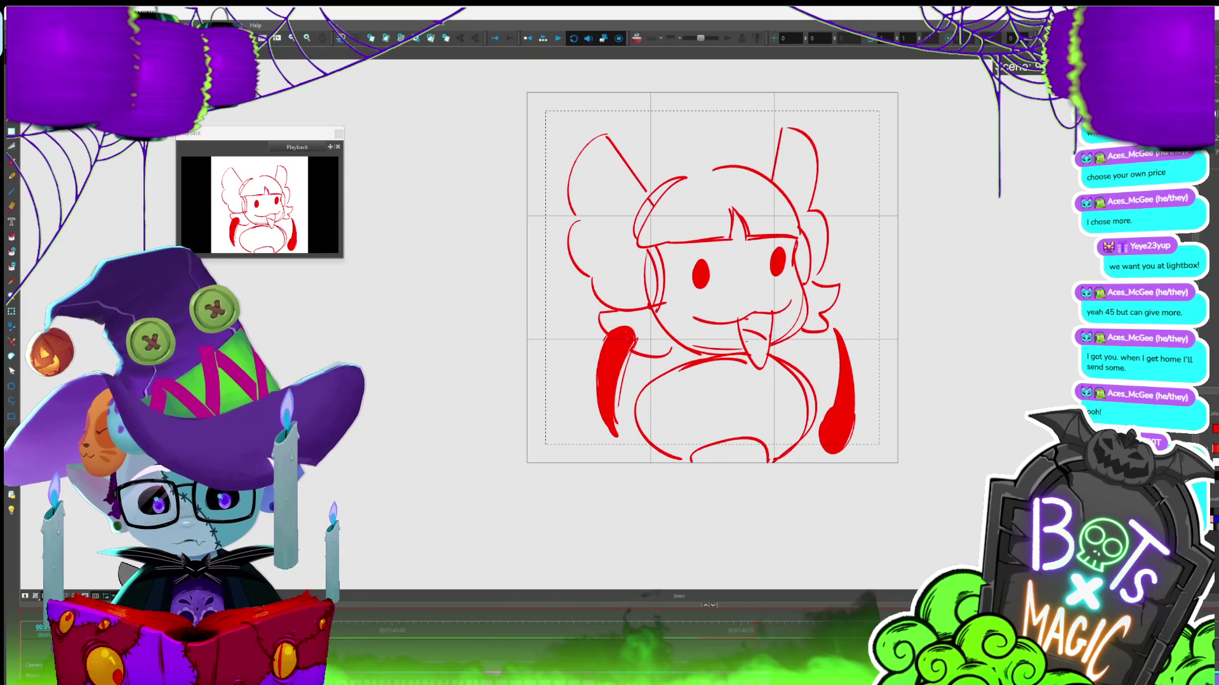
{"action": "key", "text": "Delete"}
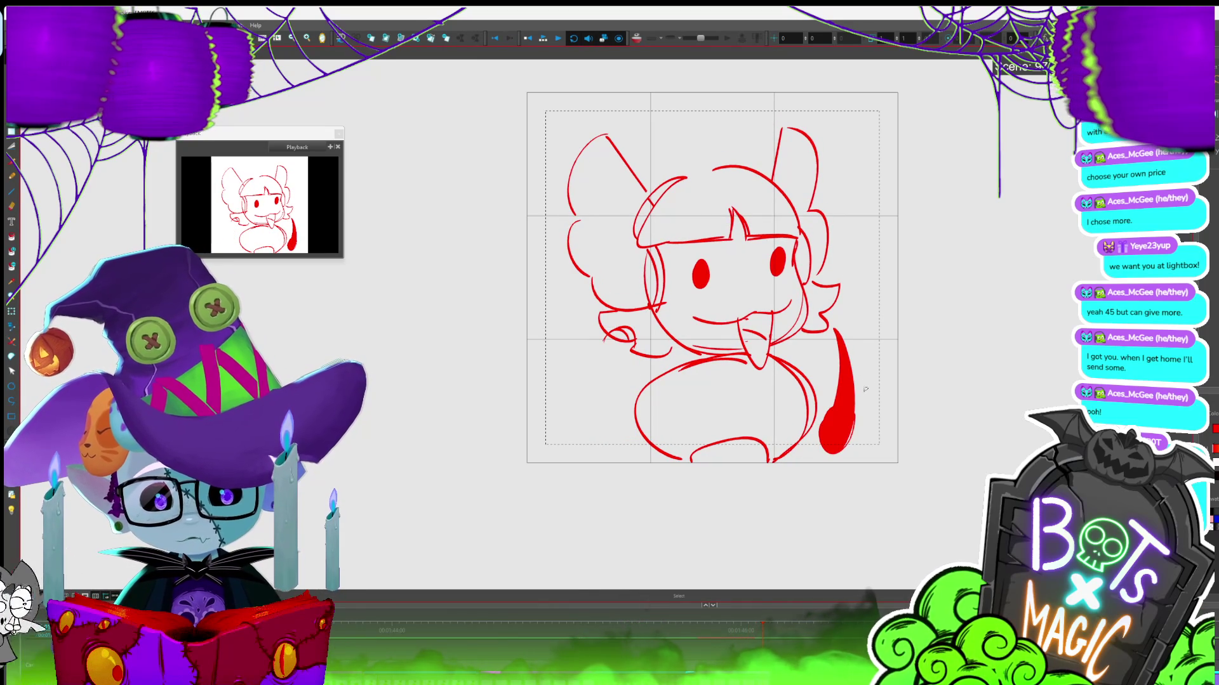
{"action": "key", "text": "Delete"}
Place a round red hand beside the head, discarding a stray hair loop
{"action": "mouse_move", "coordinate": [571, 352]}
{"action": "left_mouse_down"}
{"action": "mouse_move", "coordinate": [552, 219]}
{"action": "mouse_move", "coordinate": [825, 233]}
{"action": "mouse_move", "coordinate": [784, 222]}
{"action": "left_mouse_up"}
{"action": "key", "text": "alt+b"}
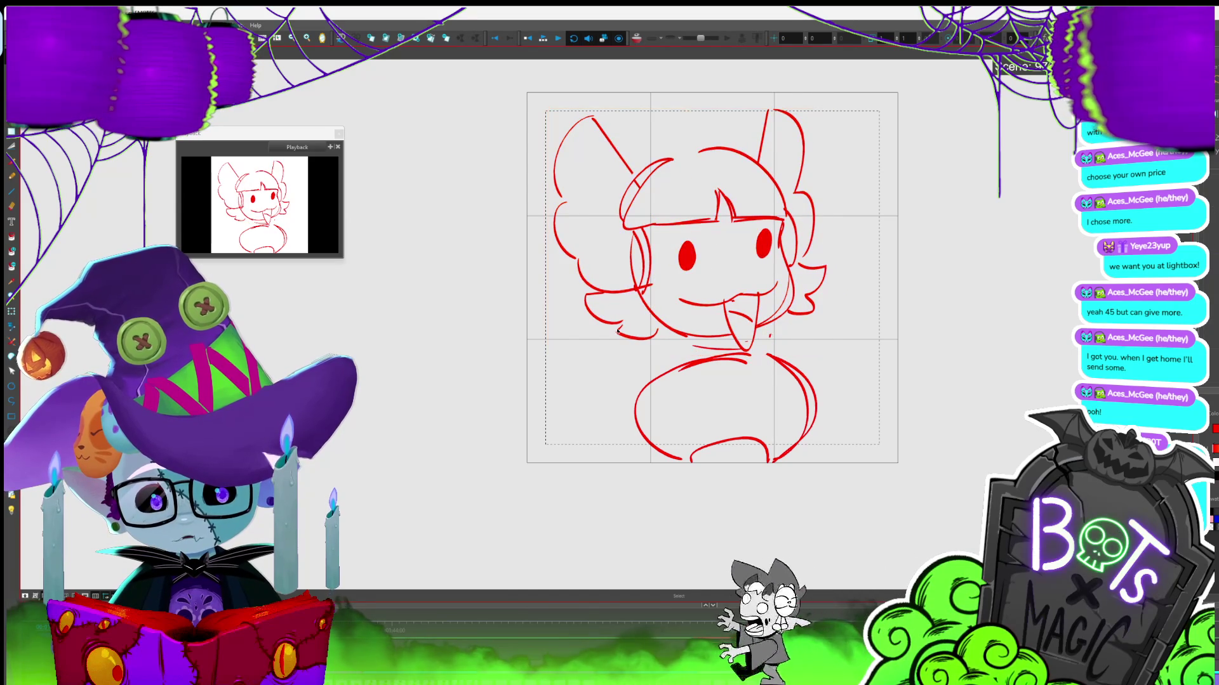
{"action": "left_click_drag", "start_coordinate": [625, 315], "coordinate": [620, 337]}
{"action": "key", "text": "ctrl+z"}
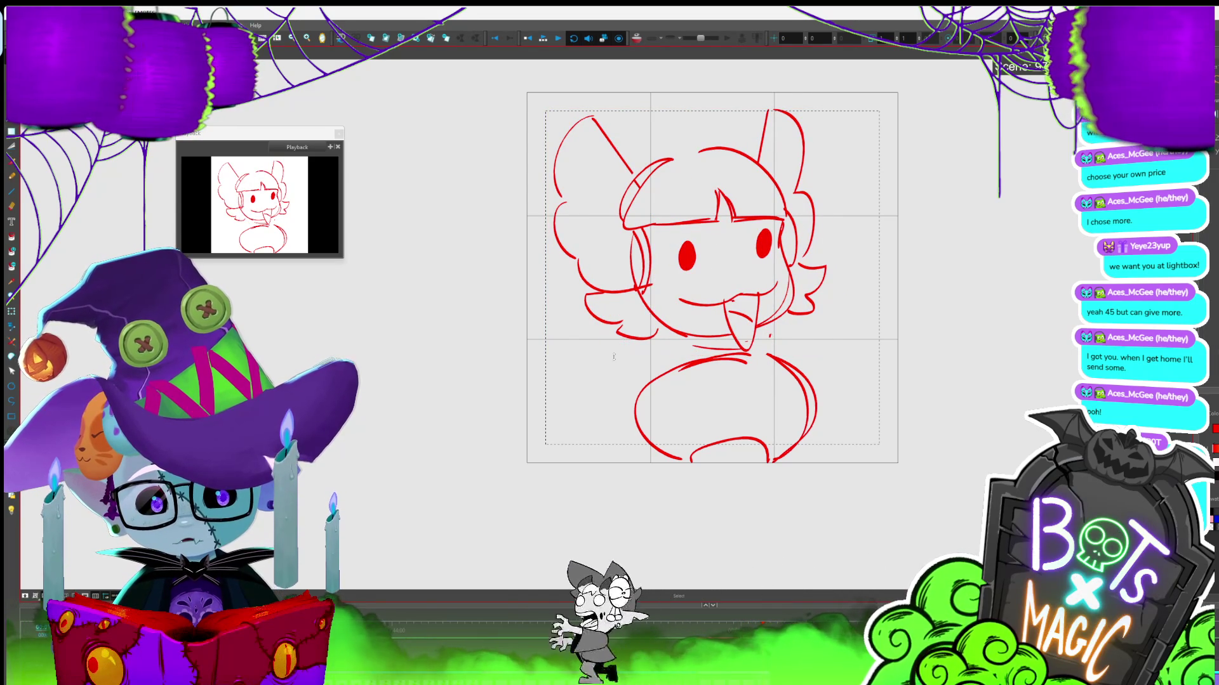
{"action": "key", "text": "period"}
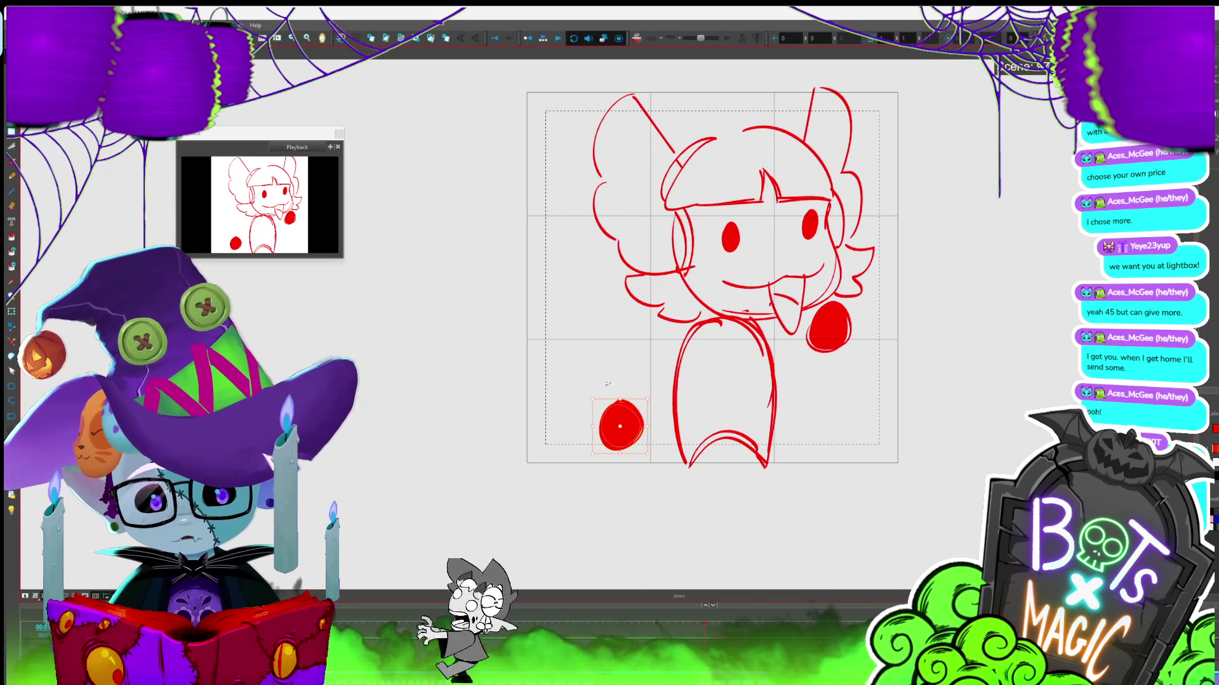
{"action": "key", "text": "period"}
{"action": "key", "text": "period"}
{"action": "left_click", "coordinate": [620, 426]}
{"action": "key", "text": "ctrl+z"}
{"action": "left_click", "coordinate": [605, 337]}
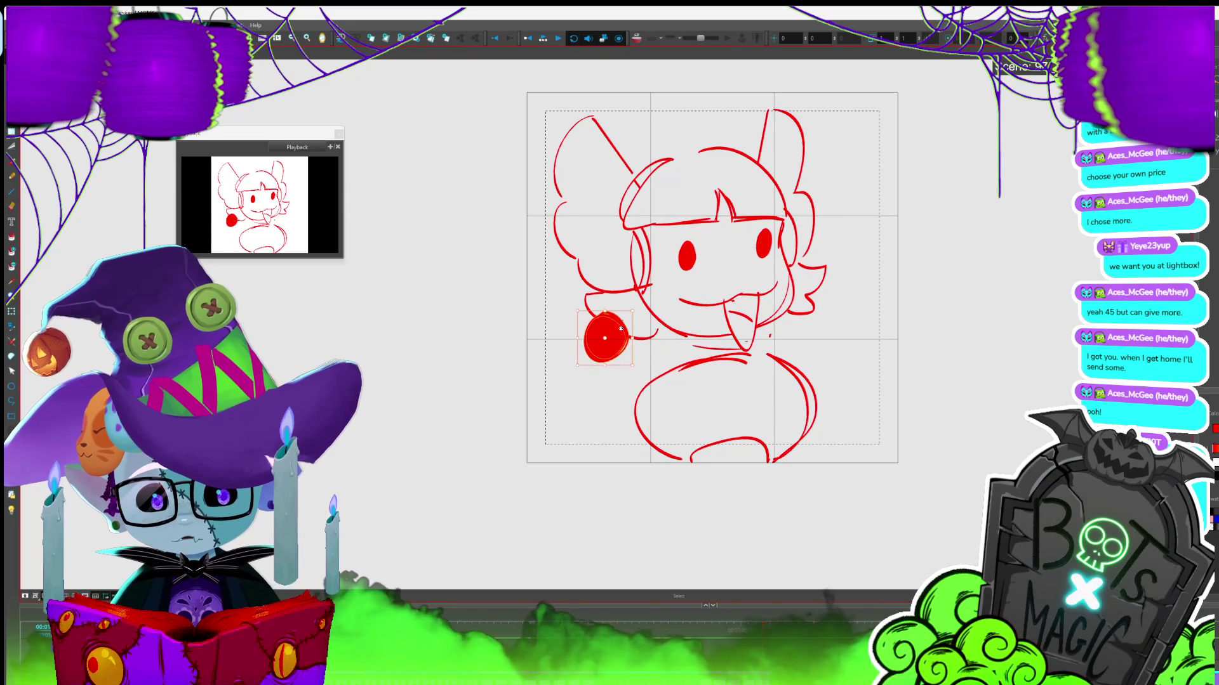
Paste a round red hand on the right and move it onto the onion-skin spot
{"action": "key", "text": "period"}
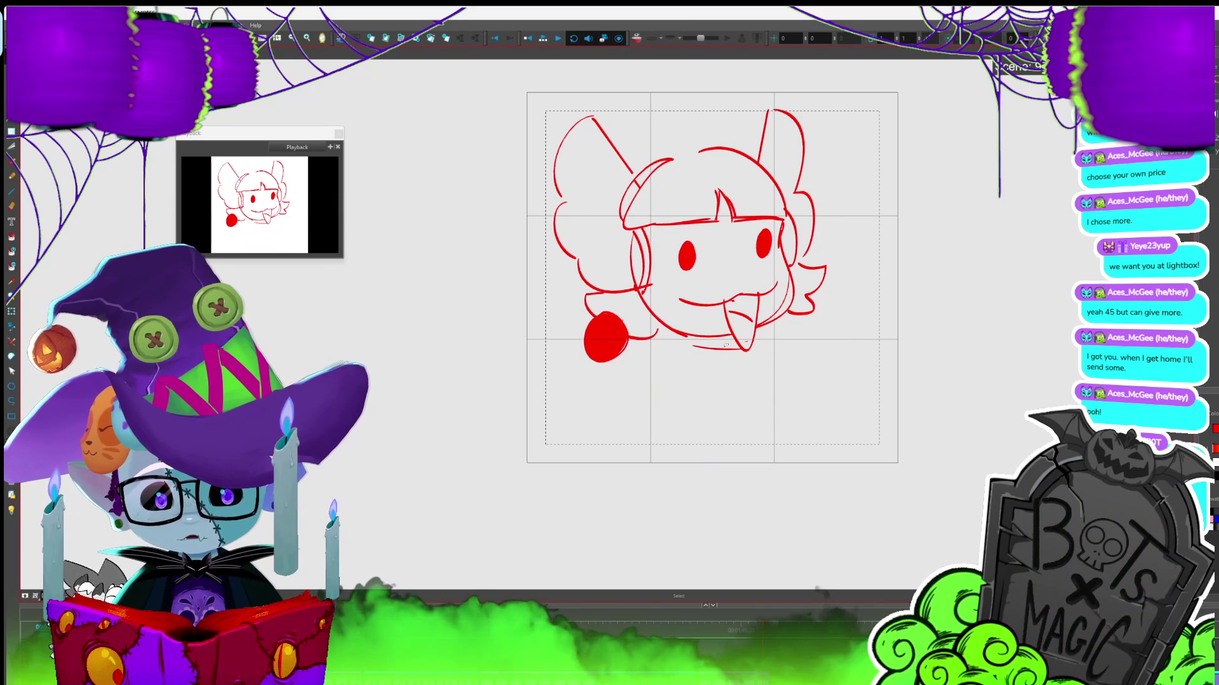
{"action": "key", "text": "period"}
{"action": "left_click", "coordinate": [827, 327]}
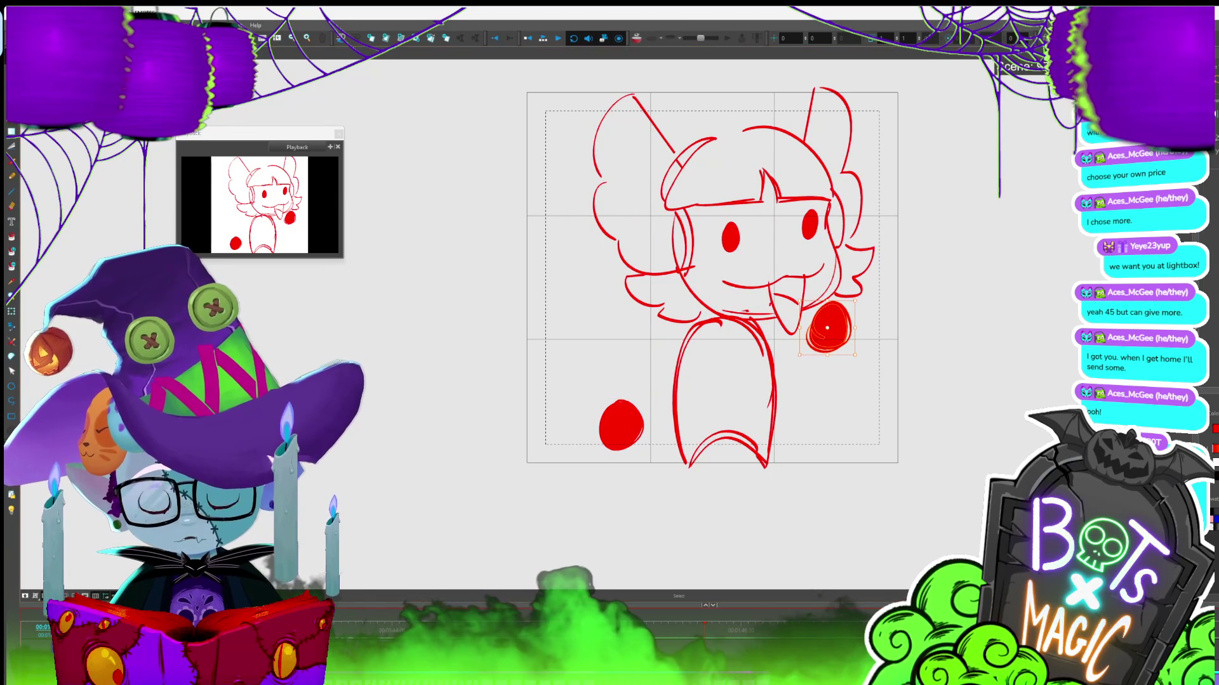
{"action": "key", "text": "period"}
{"action": "key", "text": "ctrl+v"}
{"action": "left_click_drag", "start_coordinate": [820, 407], "coordinate": [822, 392]}
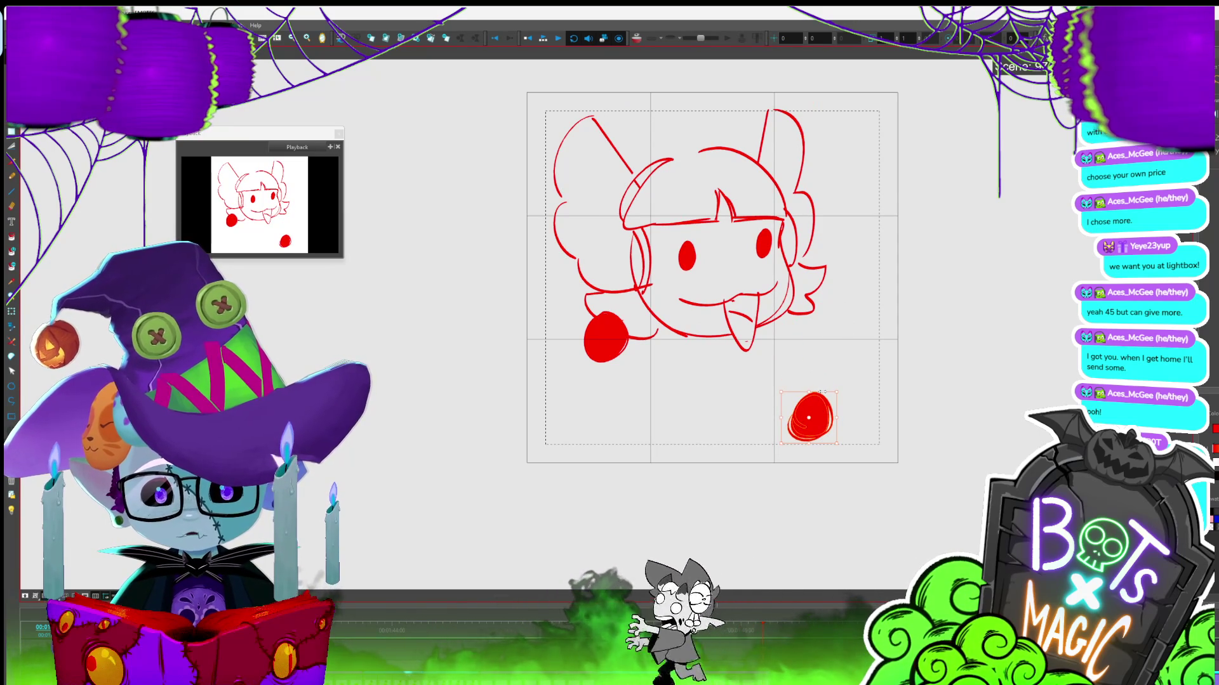
Paste the round body below the head and select it
{"action": "key", "text": "period"}
{"action": "key", "text": "comma"}
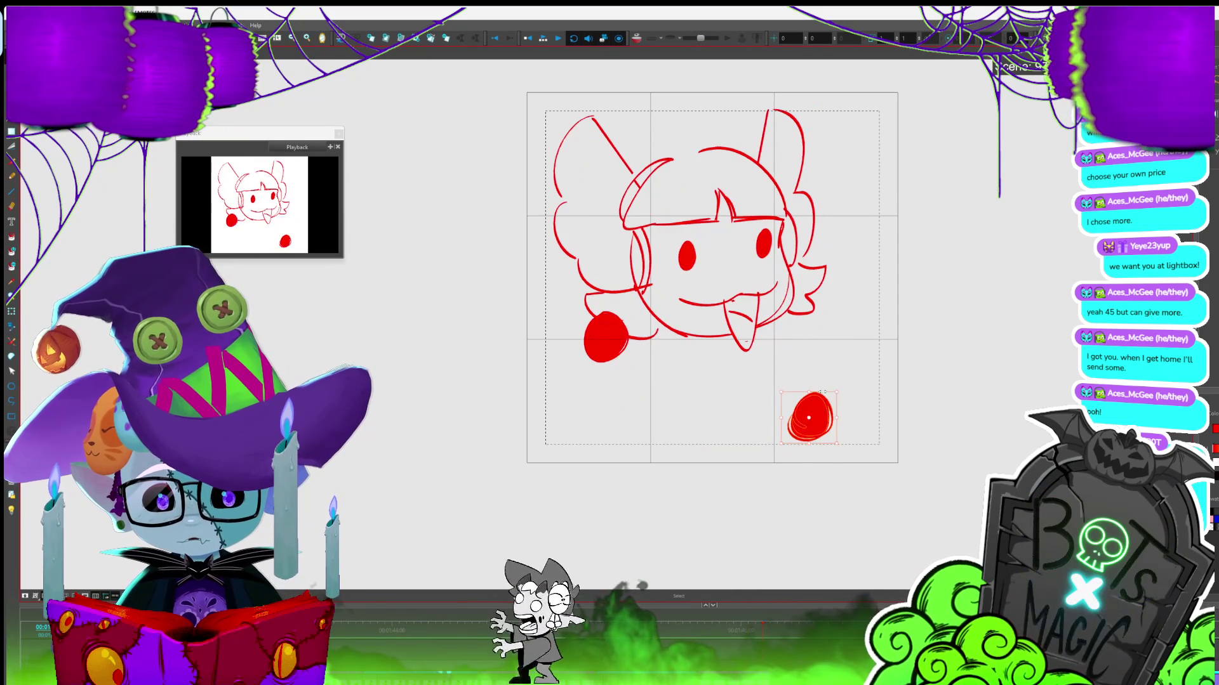
{"action": "key", "text": "period"}
{"action": "key", "text": "period"}
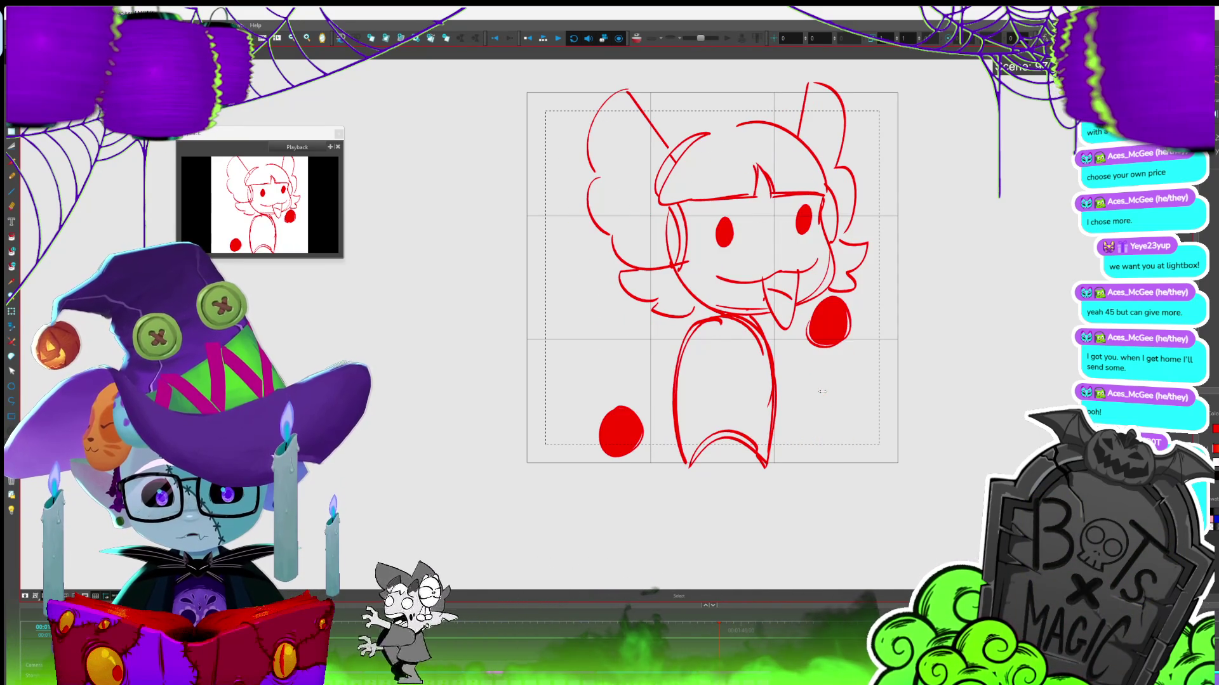
{"action": "key", "text": "period"}
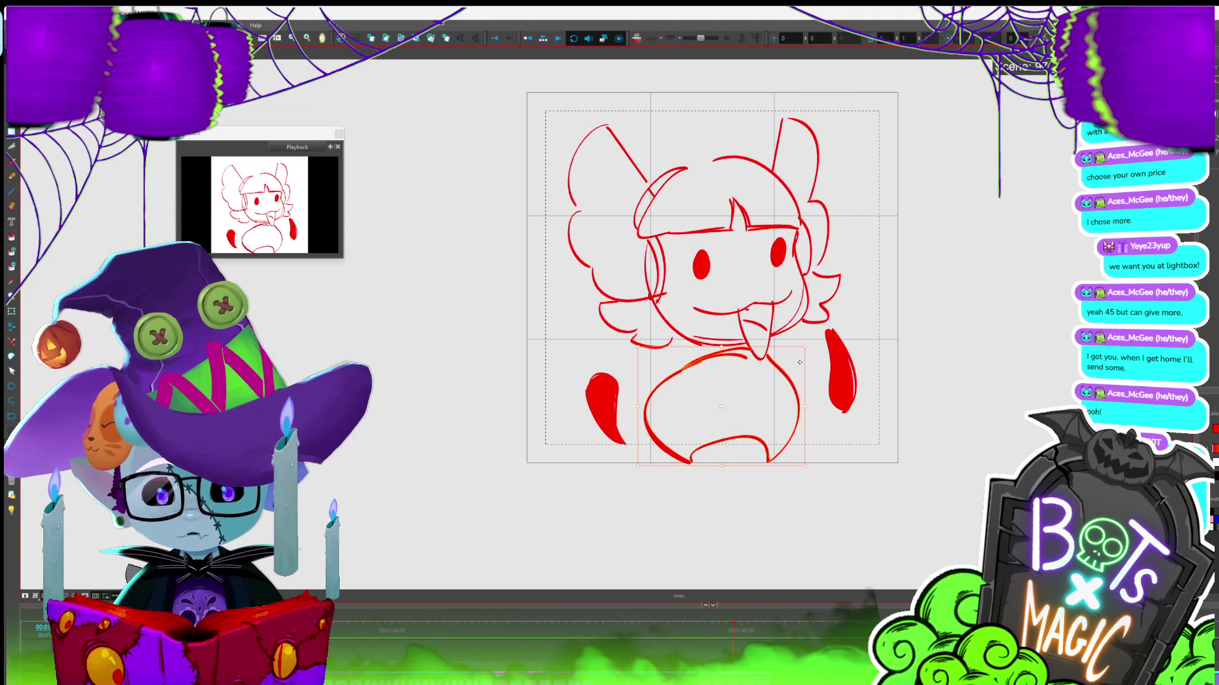
{"action": "key", "text": "period"}
{"action": "key", "text": "ctrl+v"}
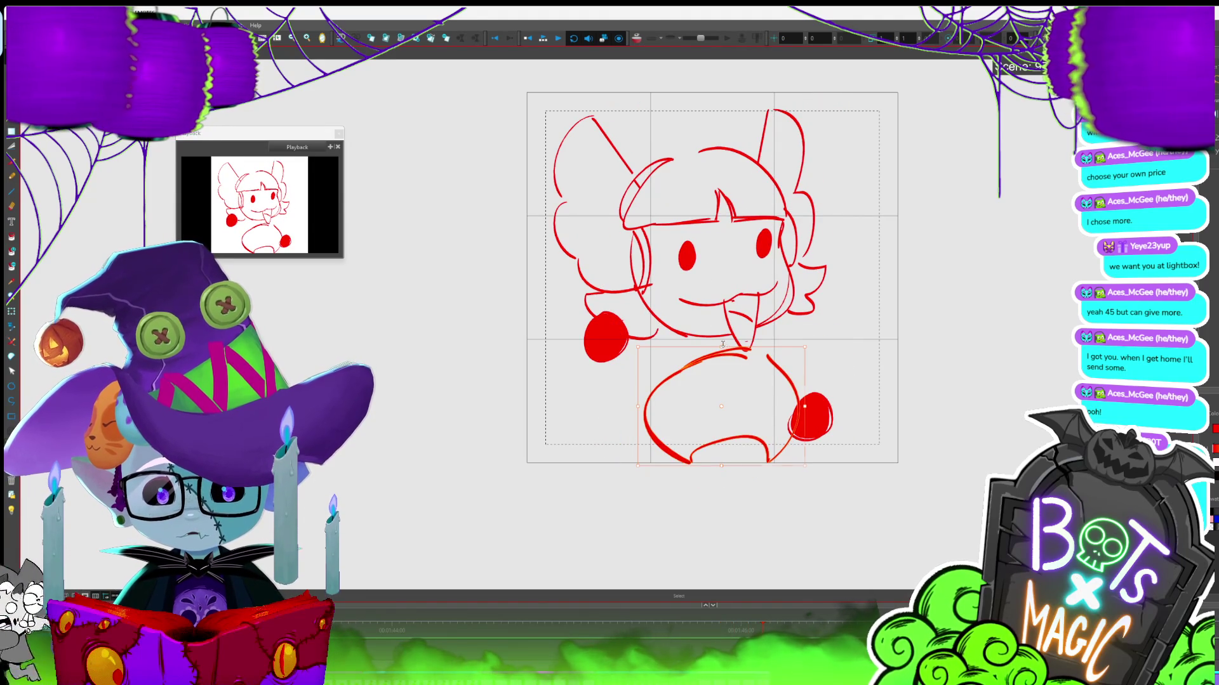
{"action": "key", "text": "period"}
{"action": "key", "text": "period"}
{"action": "key", "text": "period"}
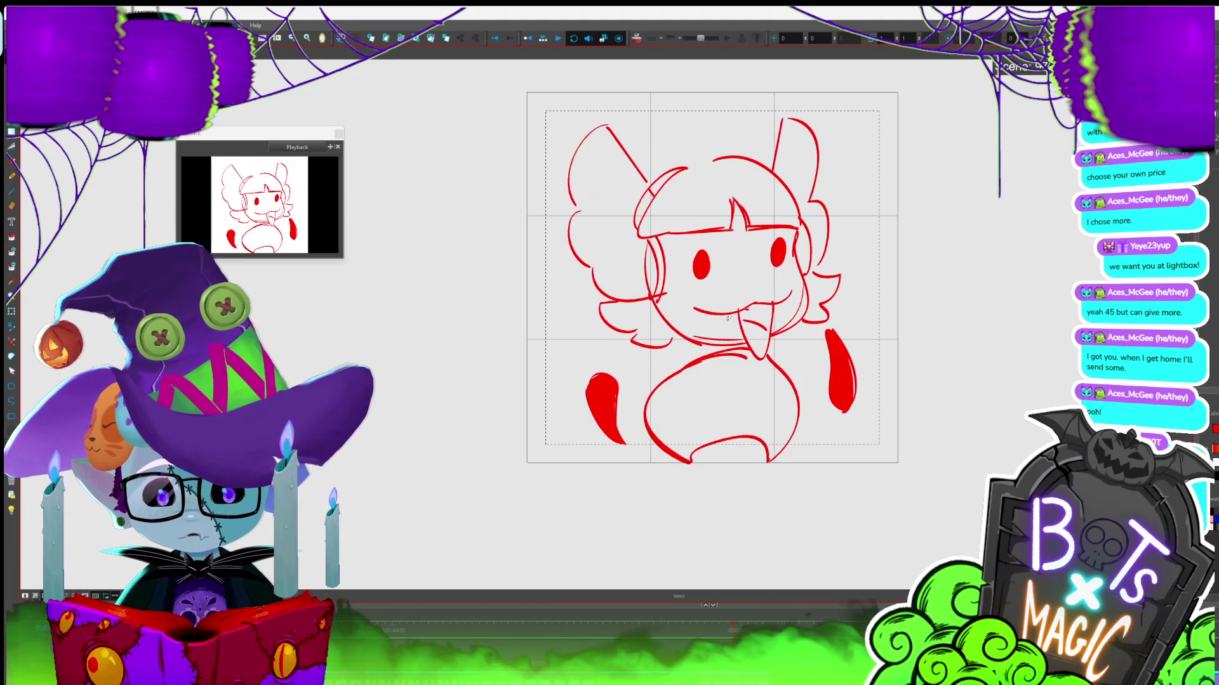
{"action": "left_click", "coordinate": [804, 379]}
Dismiss the Go to Scene list, restore the deleted round body, and stretch it upward
{"action": "key", "text": "ctrl+g"}
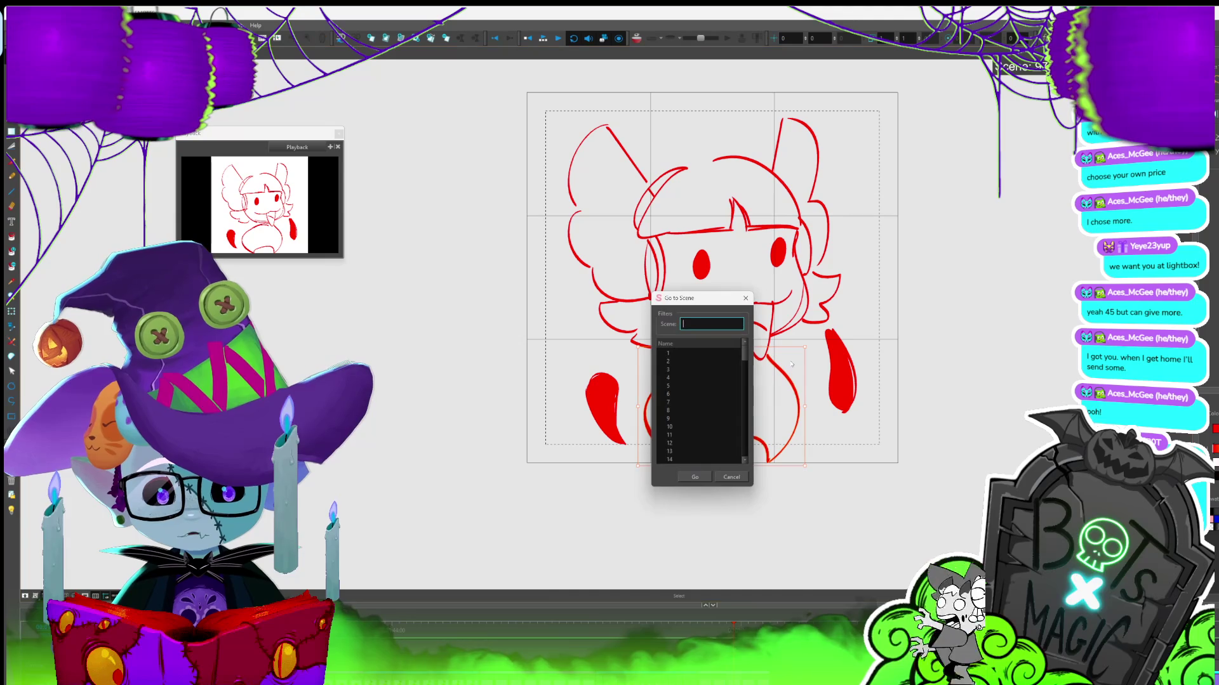
{"action": "key", "text": "Escape"}
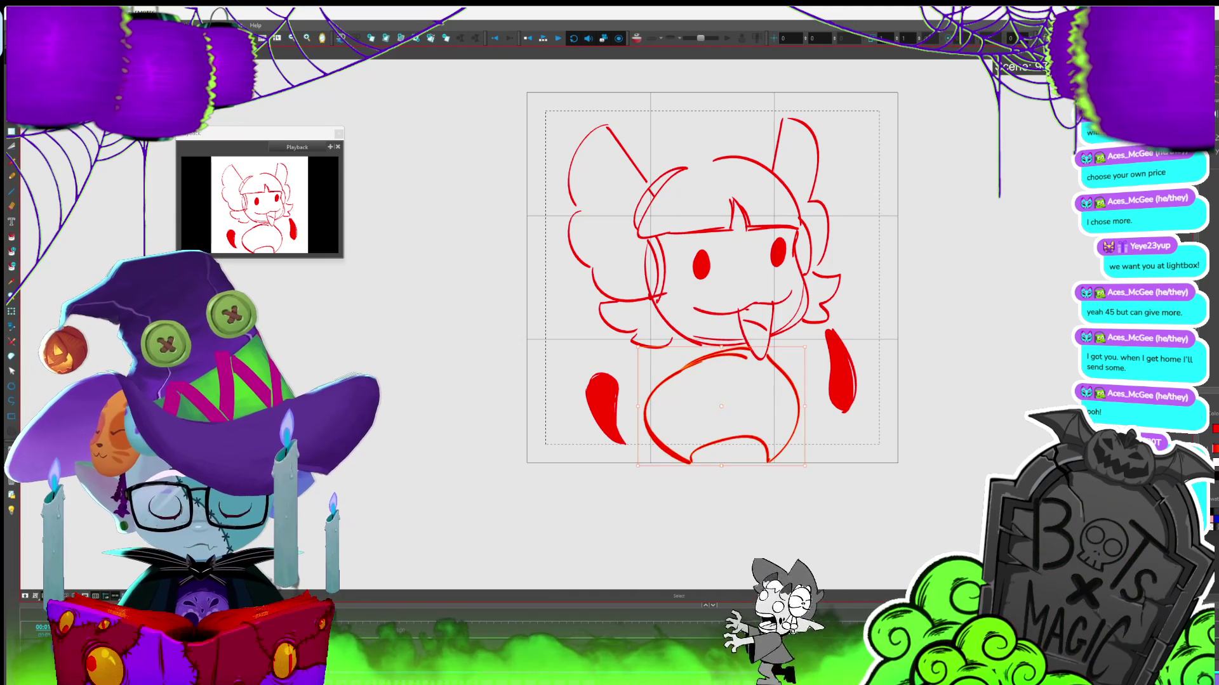
{"action": "key", "text": "period"}
{"action": "left_click", "coordinate": [727, 371]}
{"action": "key", "text": "Delete"}
{"action": "key", "text": "ctrl+z"}
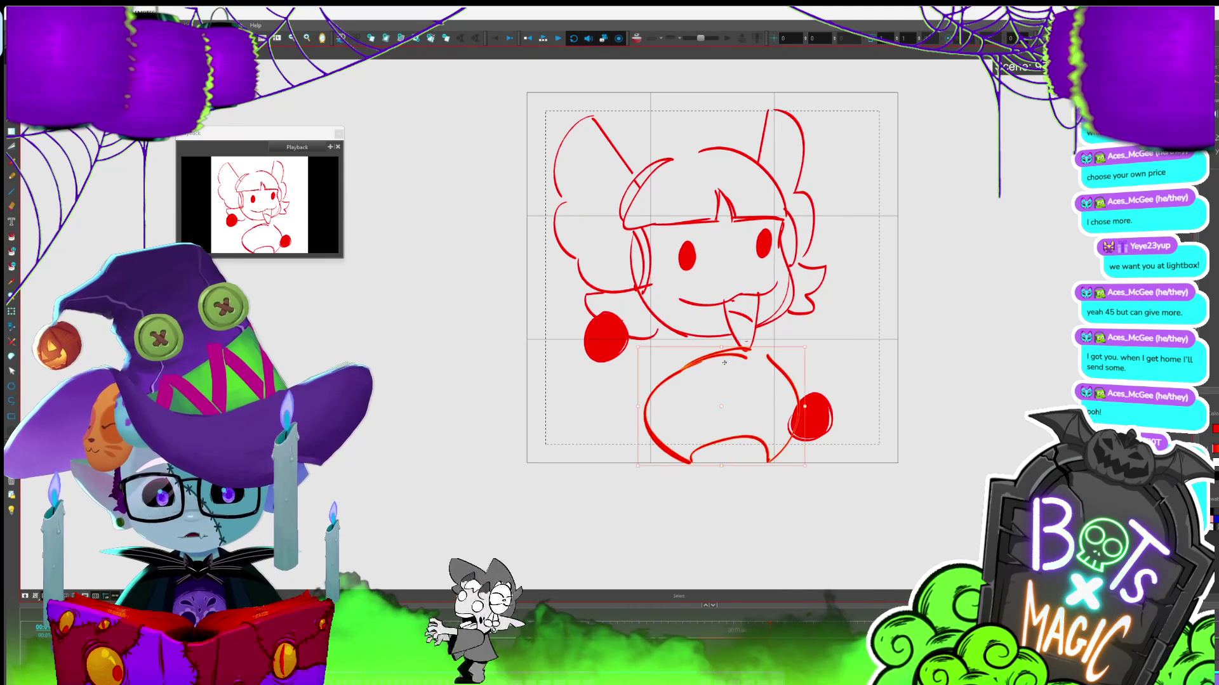
{"action": "left_click_drag", "start_coordinate": [728, 349], "coordinate": [749, 335]}
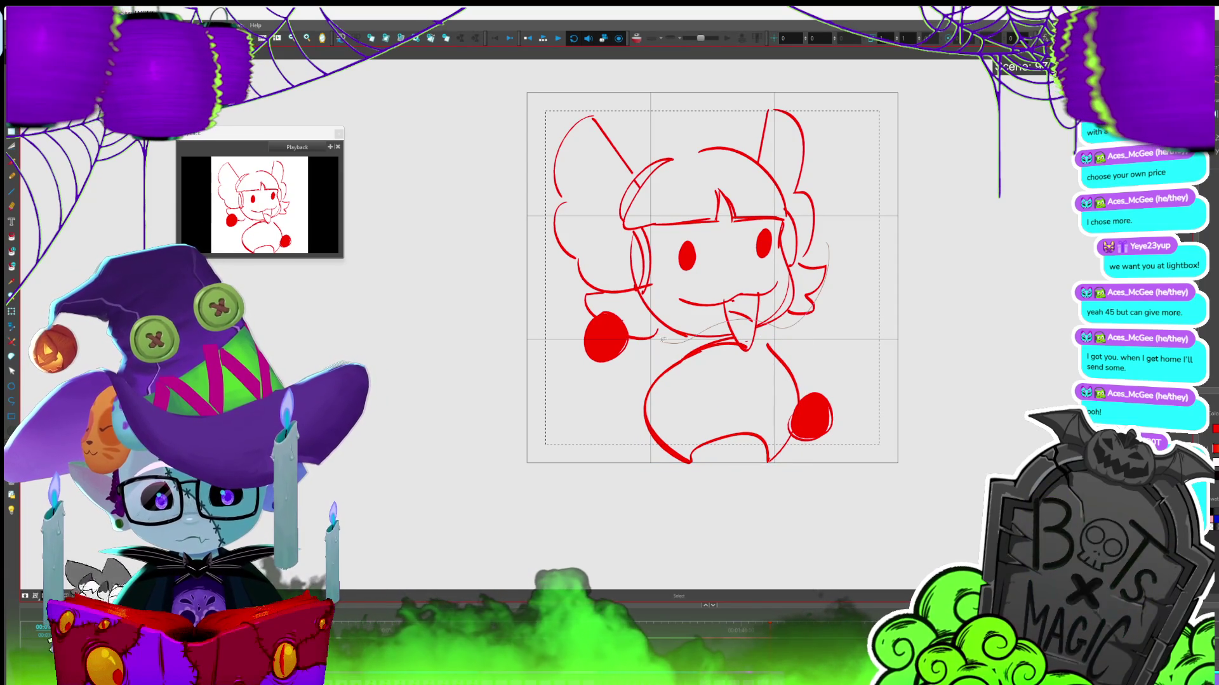
Move the head up and left, nudge both round red hands, and play the loop
{"action": "key", "text": "alt+s"}
{"action": "left_click", "coordinate": [821, 279]}
{"action": "left_click_drag", "start_coordinate": [802, 244], "coordinate": [790, 233]}
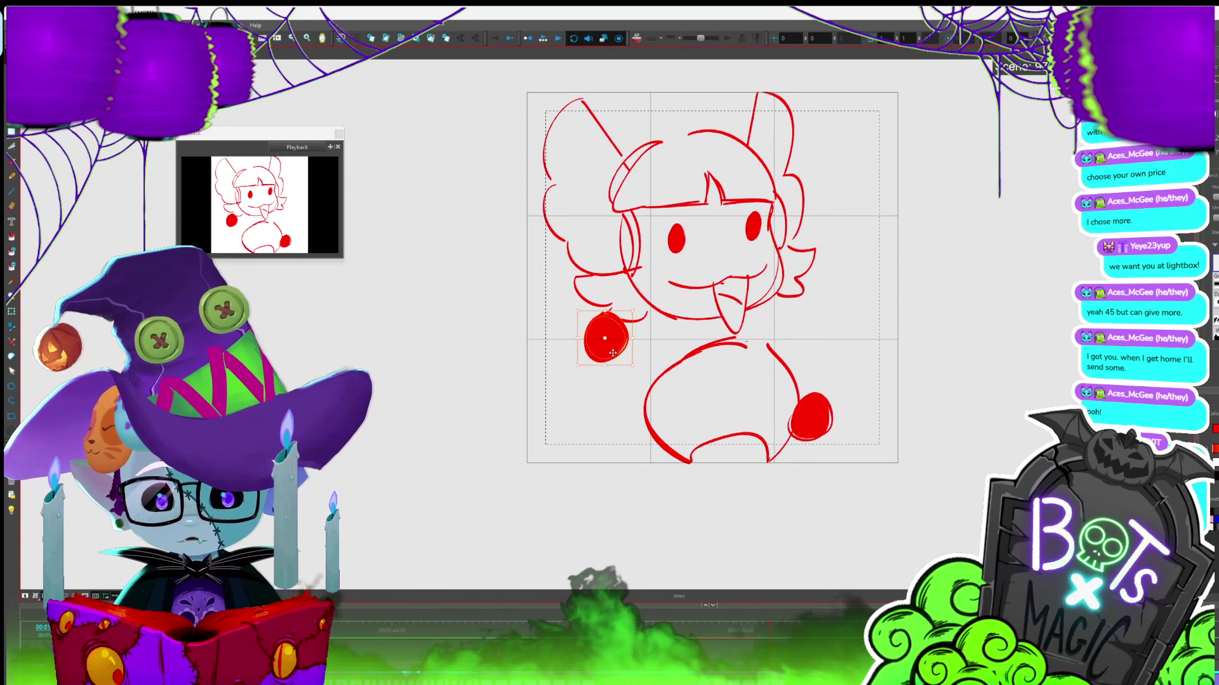
{"action": "left_click_drag", "start_coordinate": [616, 359], "coordinate": [617, 349]}
{"action": "left_click", "coordinate": [817, 430]}
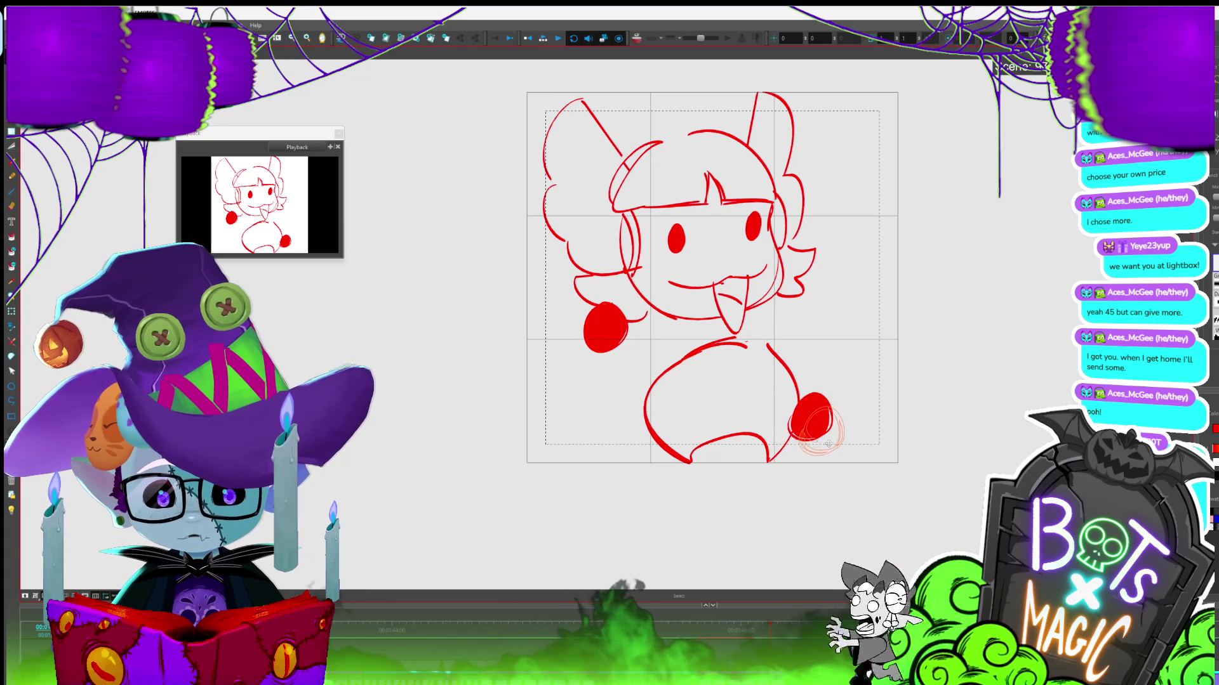
{"action": "key", "text": "Return"}
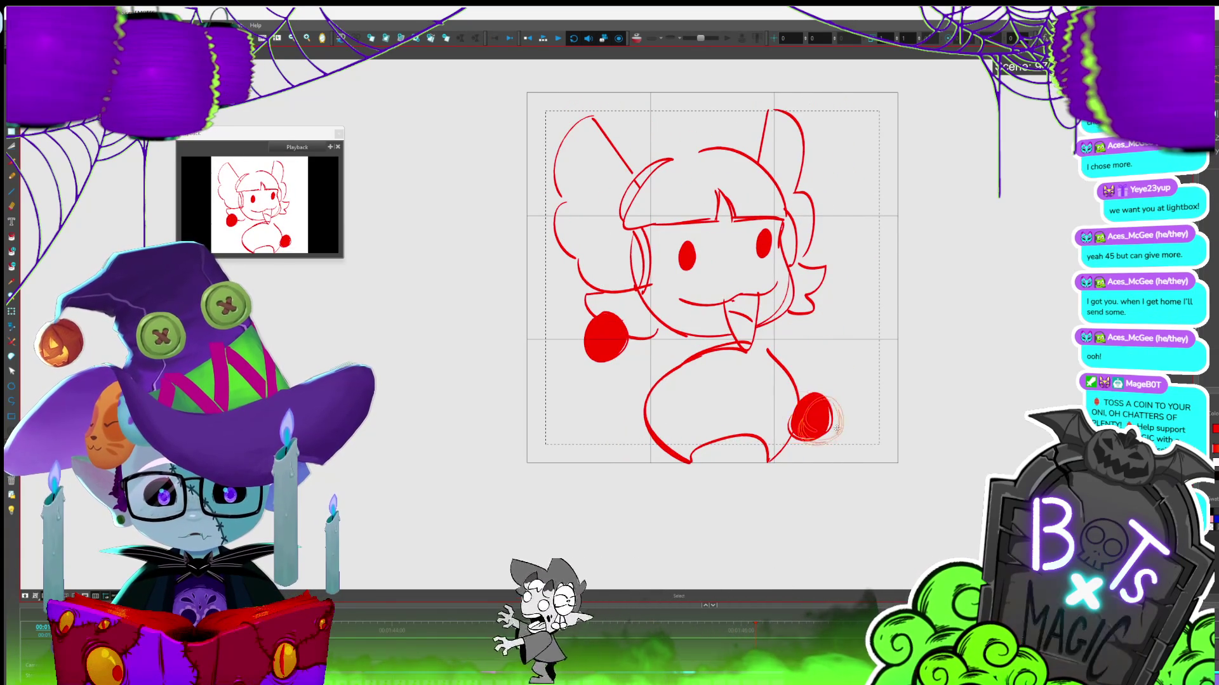
{"action": "left_click_drag", "start_coordinate": [831, 418], "coordinate": [836, 419]}
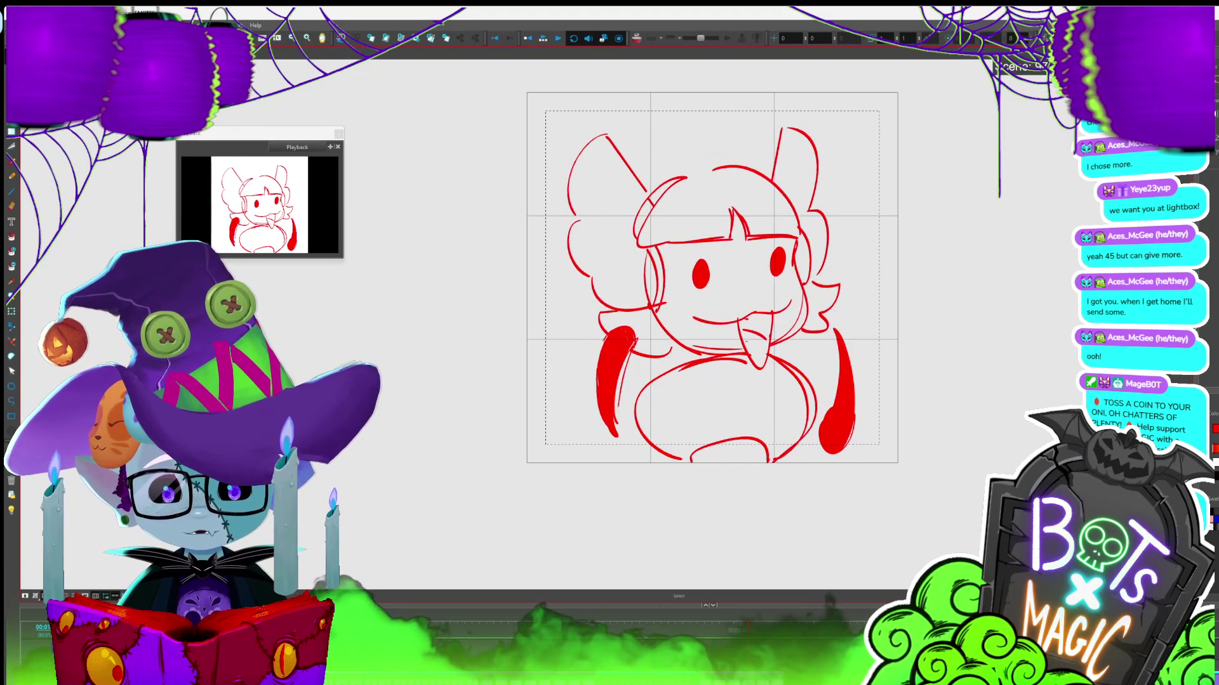
Nudge both round red hands, review playback, and shift the tall body stroke right
{"action": "left_click_drag", "start_coordinate": [610, 346], "coordinate": [613, 342]}
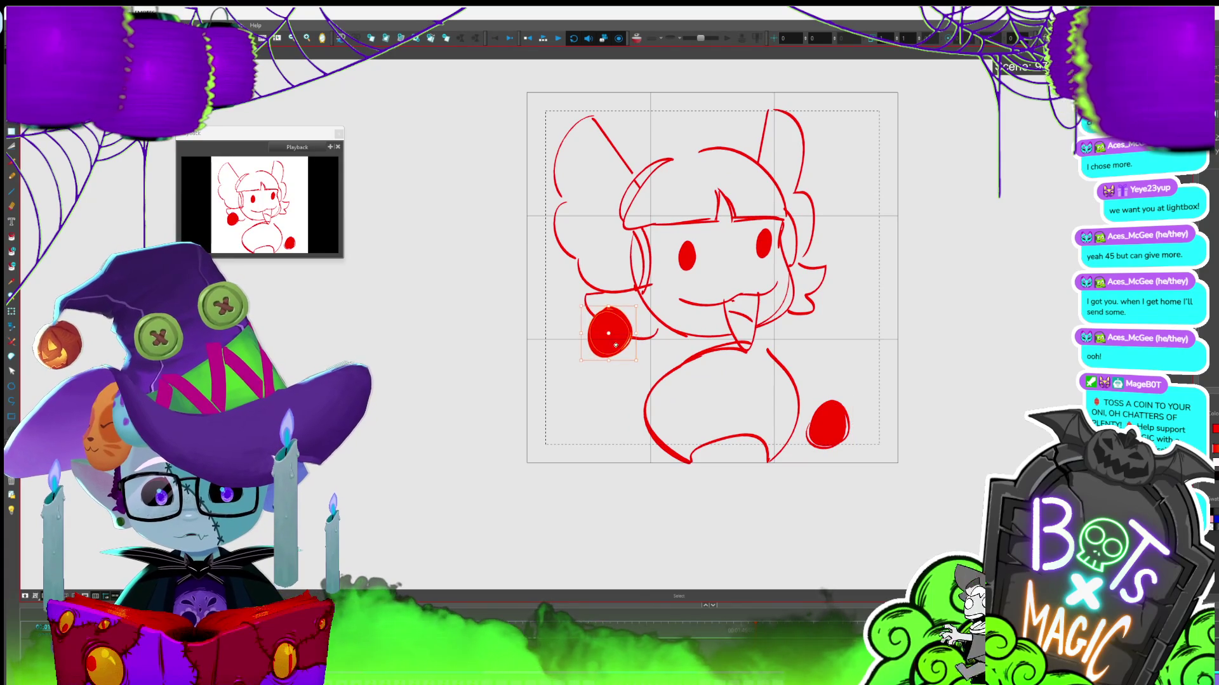
{"action": "left_click_drag", "start_coordinate": [842, 412], "coordinate": [840, 416]}
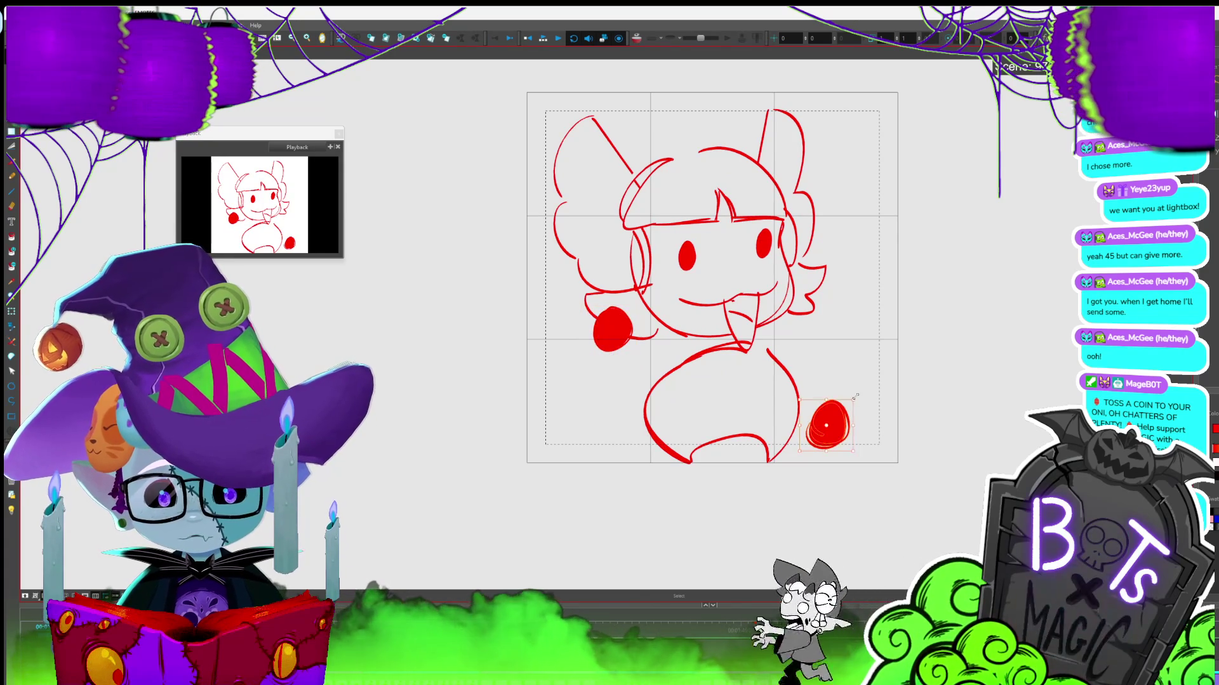
{"action": "key", "text": "Return"}
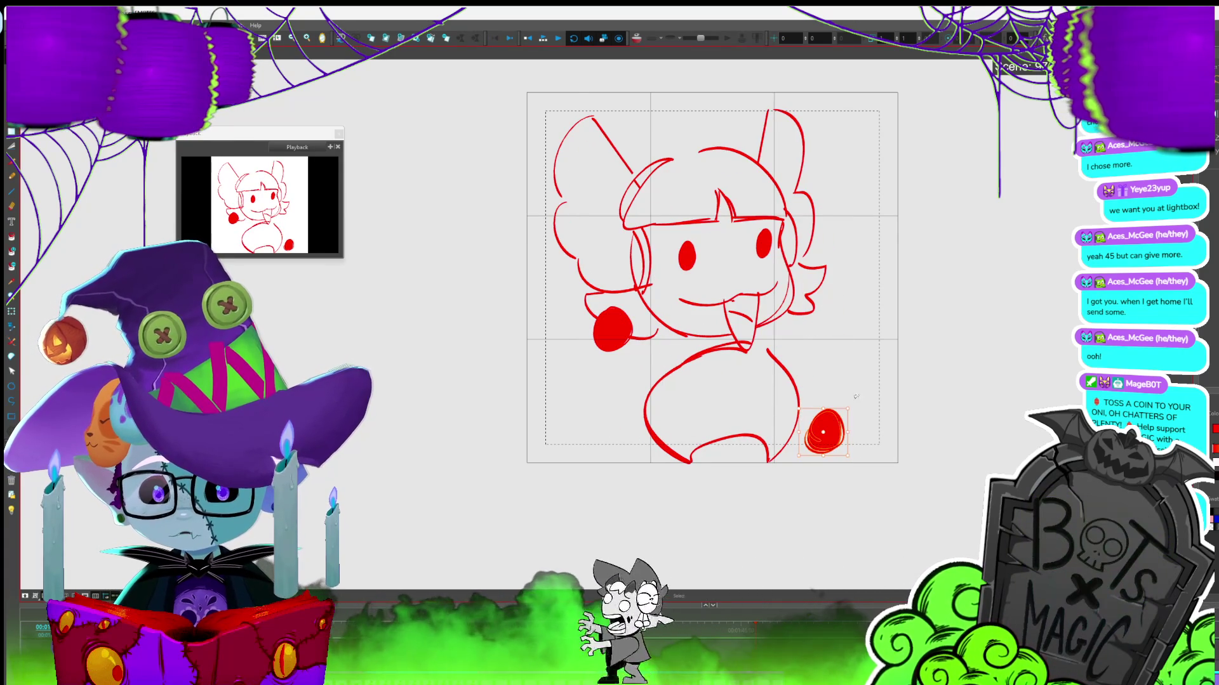
{"action": "left_click", "coordinate": [781, 340]}
{"action": "key", "text": "Right"}
{"action": "key", "text": "Right"}
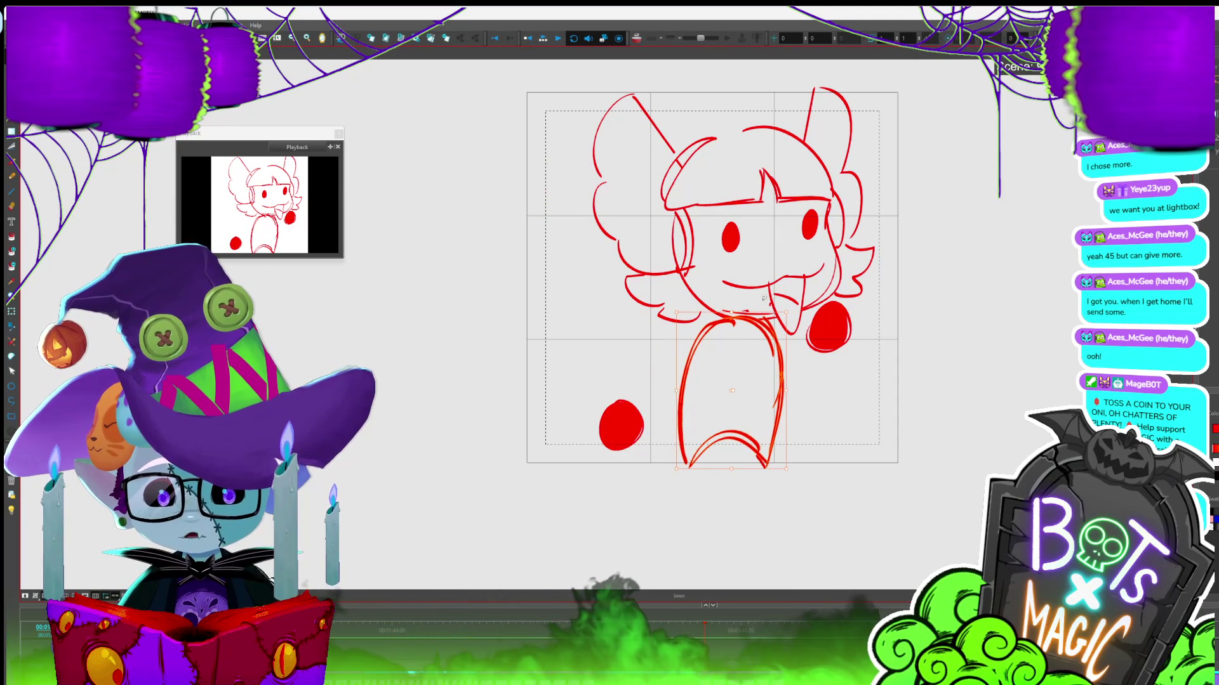
{"action": "key", "text": "period"}
Sketch a rounder body, paste the red body under the head, and cut it into shape
{"action": "left_click_drag", "start_coordinate": [699, 327], "coordinate": [682, 467]}
{"action": "mouse_move", "coordinate": [686, 343]}
{"action": "left_mouse_down"}
{"action": "mouse_move", "coordinate": [768, 330]}
{"action": "mouse_move", "coordinate": [739, 317]}
{"action": "left_mouse_up"}
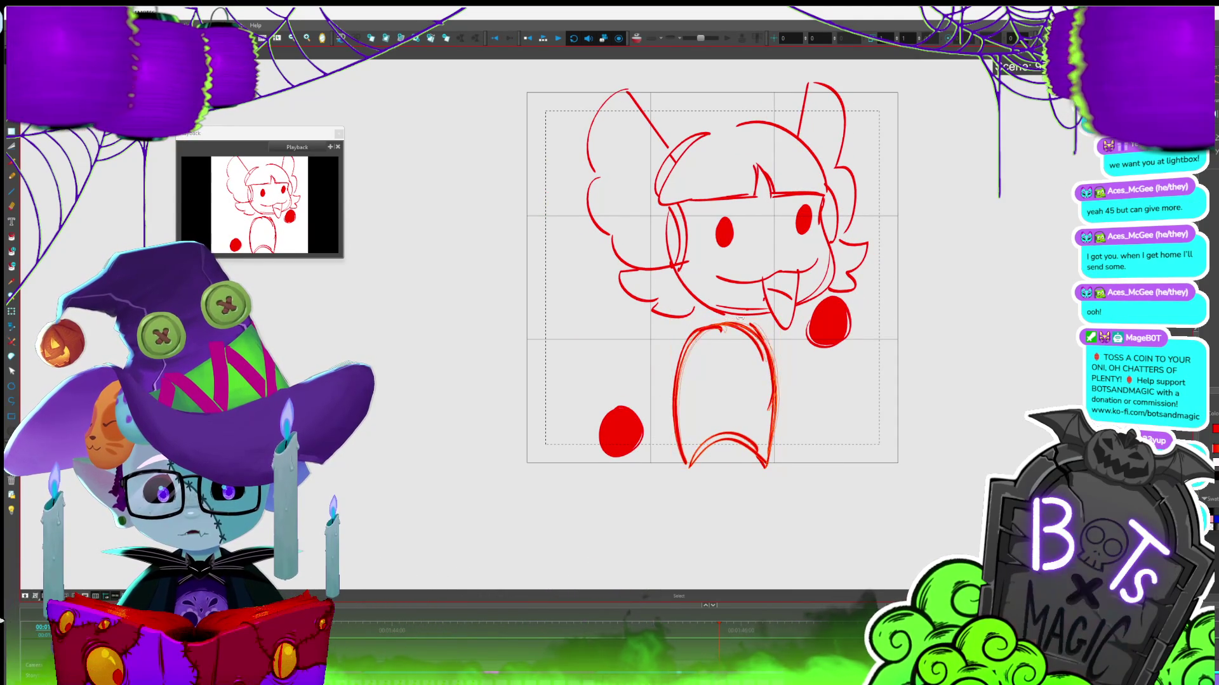
{"action": "key", "text": "period"}
{"action": "key", "text": "period"}
{"action": "key", "text": "period"}
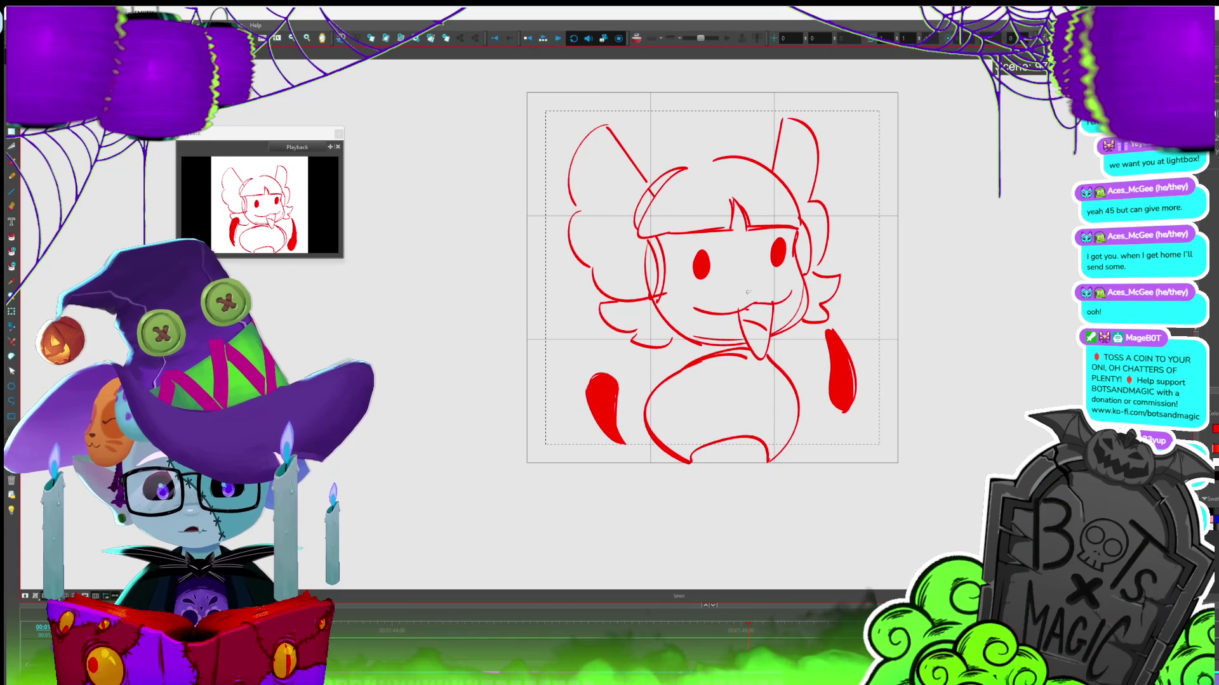
{"action": "key", "text": "period"}
{"action": "key", "text": "period"}
{"action": "key", "text": "period"}
{"action": "key", "text": "period"}
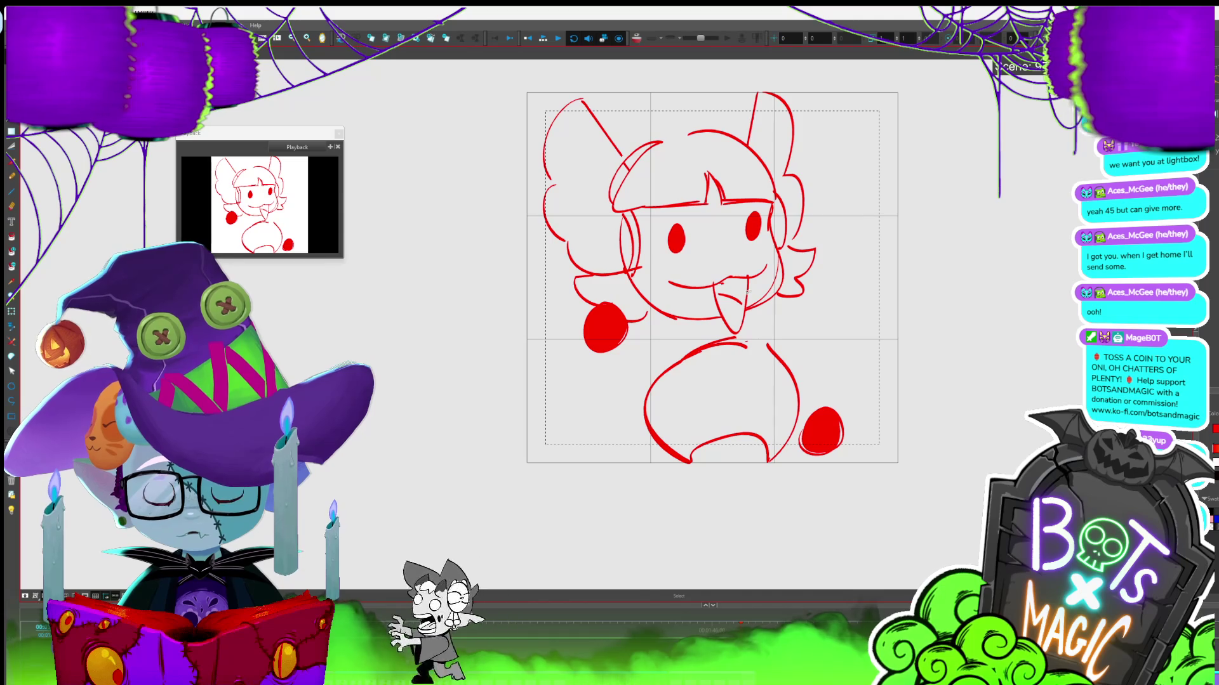
{"action": "key", "text": "ctrl+v"}
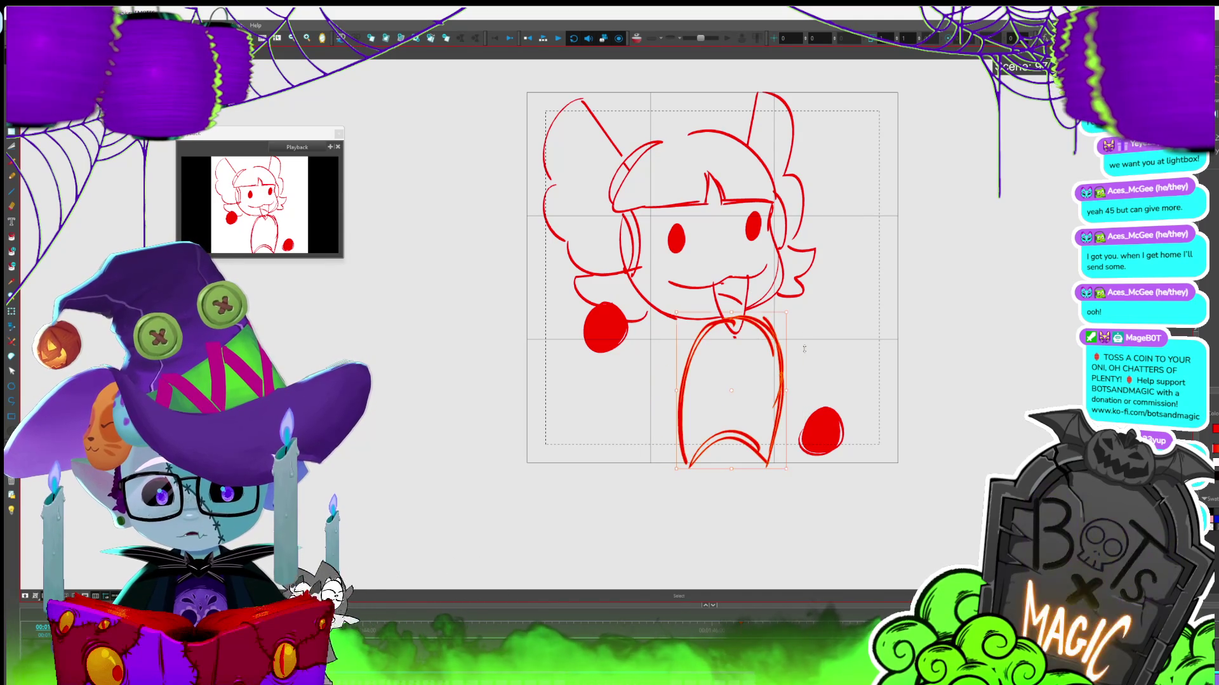
{"action": "left_click", "coordinate": [762, 311]}
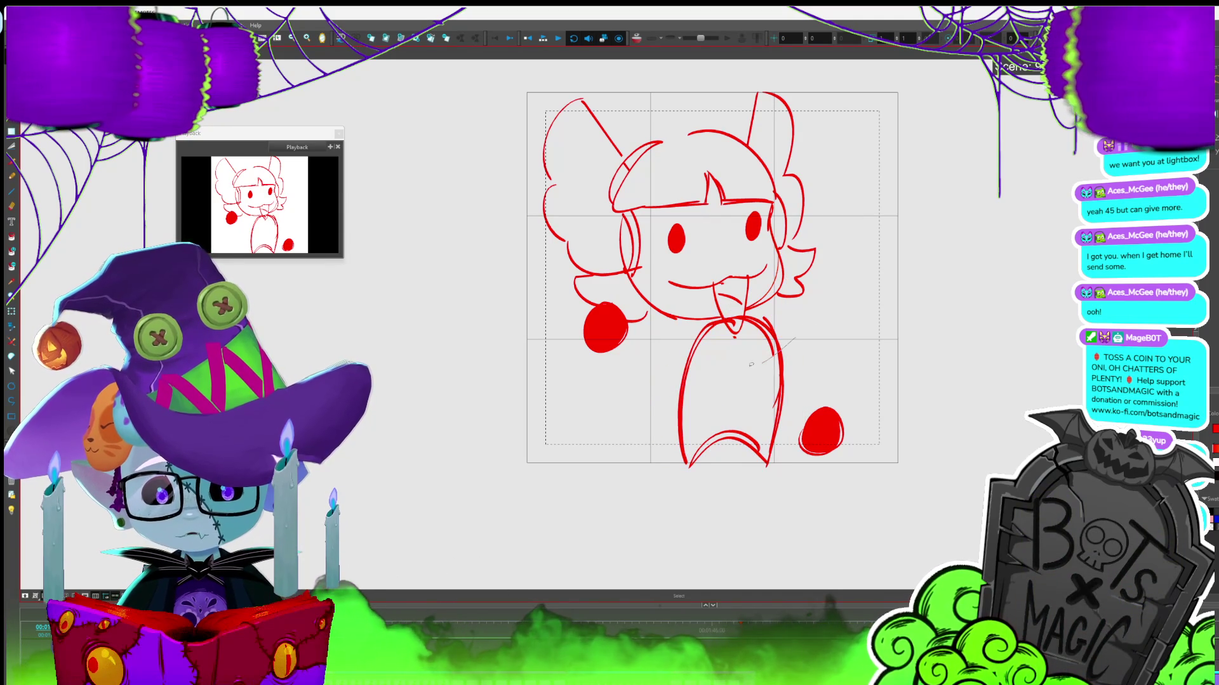
{"action": "key", "text": "alt+t"}
{"action": "left_click_drag", "start_coordinate": [787, 371], "coordinate": [742, 299]}
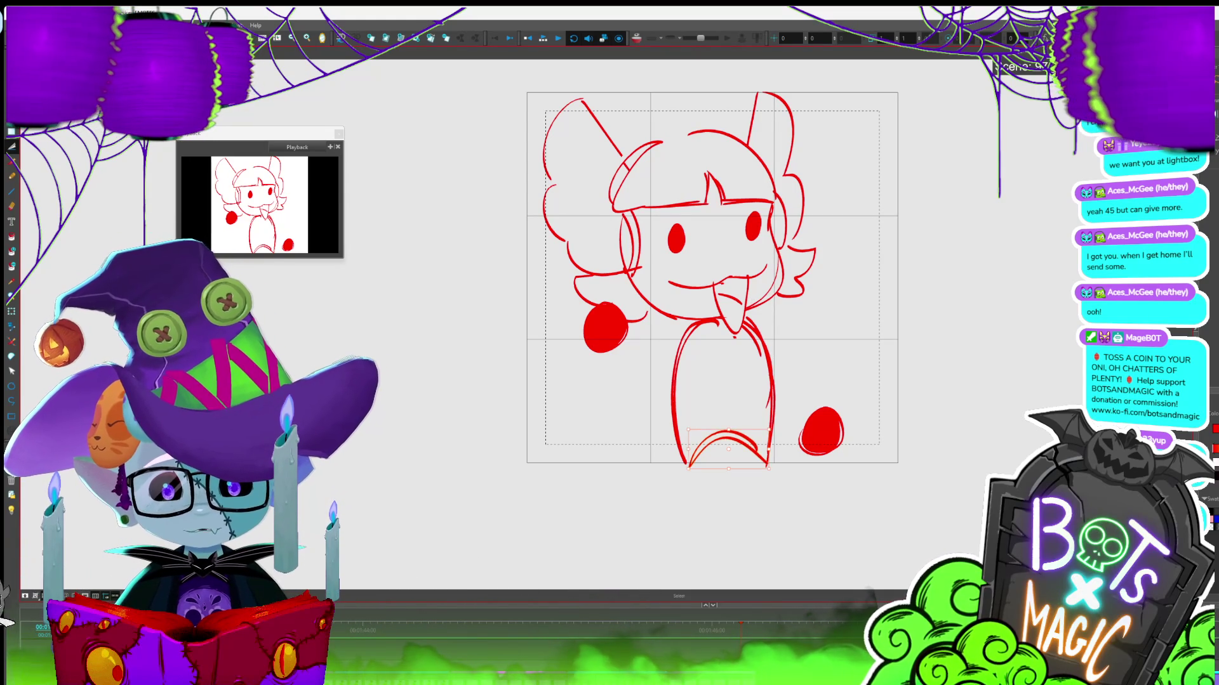
Select the body and head strokes, reposition both round red hands, and play back the pose
{"action": "key", "text": "comma"}
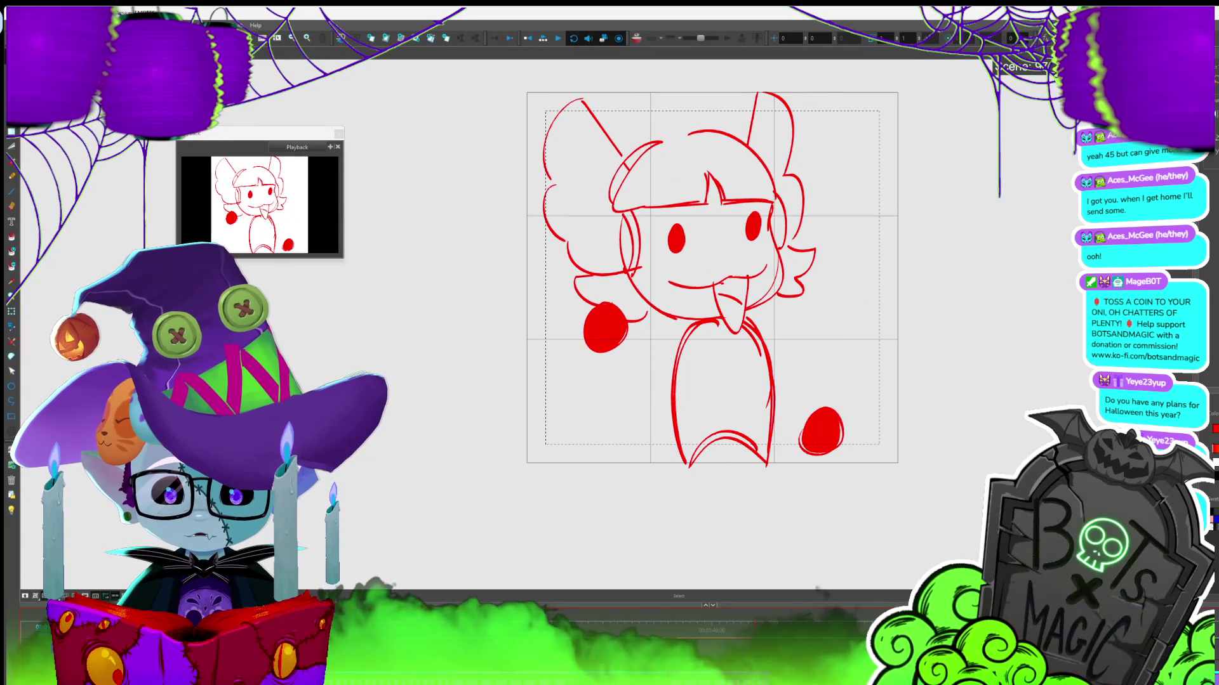
{"action": "left_click_drag", "start_coordinate": [757, 319], "coordinate": [780, 342]}
{"action": "mouse_move", "coordinate": [670, 345]}
{"action": "left_mouse_down"}
{"action": "mouse_move", "coordinate": [761, 334]}
{"action": "mouse_move", "coordinate": [732, 308]}
{"action": "left_mouse_up"}
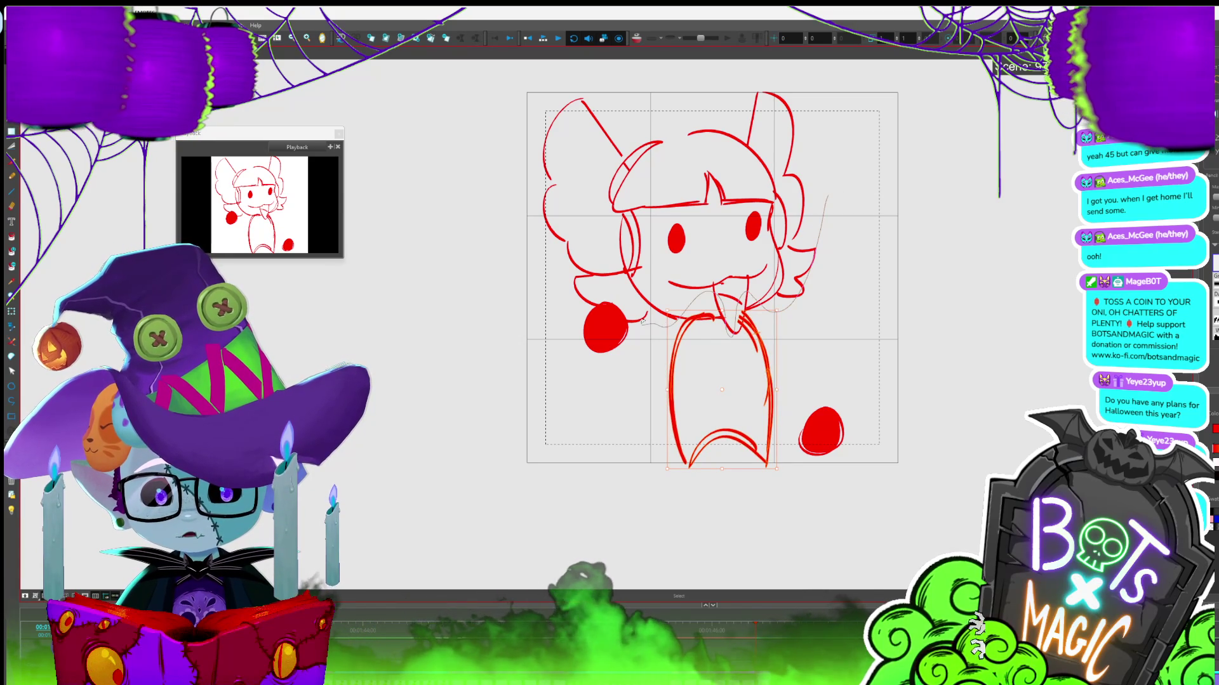
{"action": "mouse_move", "coordinate": [807, 214]}
{"action": "left_mouse_down"}
{"action": "mouse_move", "coordinate": [810, 202]}
{"action": "mouse_move", "coordinate": [756, 220]}
{"action": "left_mouse_up"}
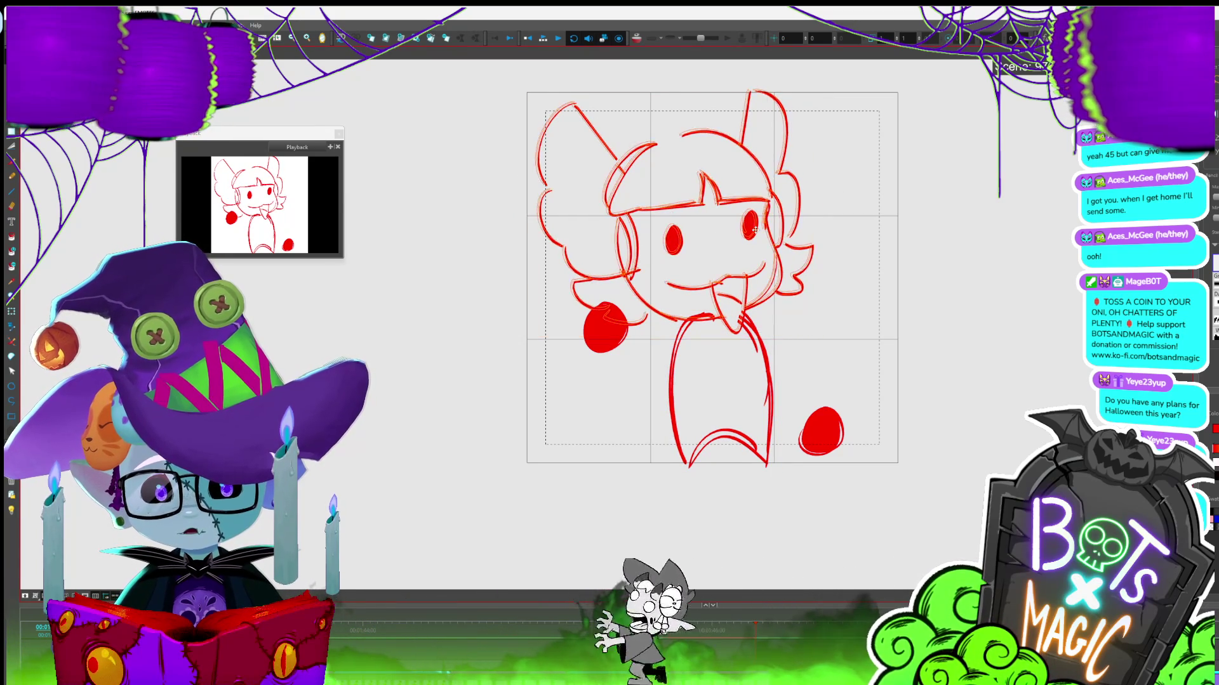
{"action": "left_click", "coordinate": [606, 343]}
{"action": "mouse_move", "coordinate": [849, 393]}
{"action": "left_mouse_down"}
{"action": "mouse_move", "coordinate": [790, 409]}
{"action": "mouse_move", "coordinate": [830, 444]}
{"action": "left_mouse_up"}
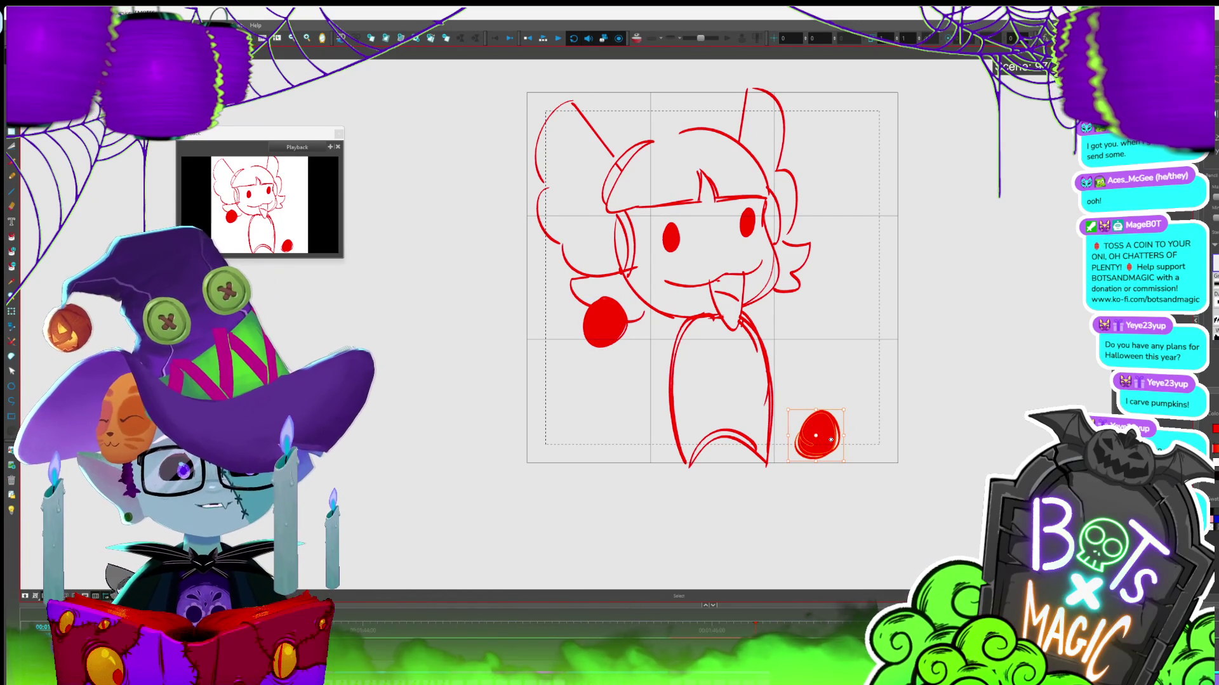
{"action": "key", "text": "Return"}
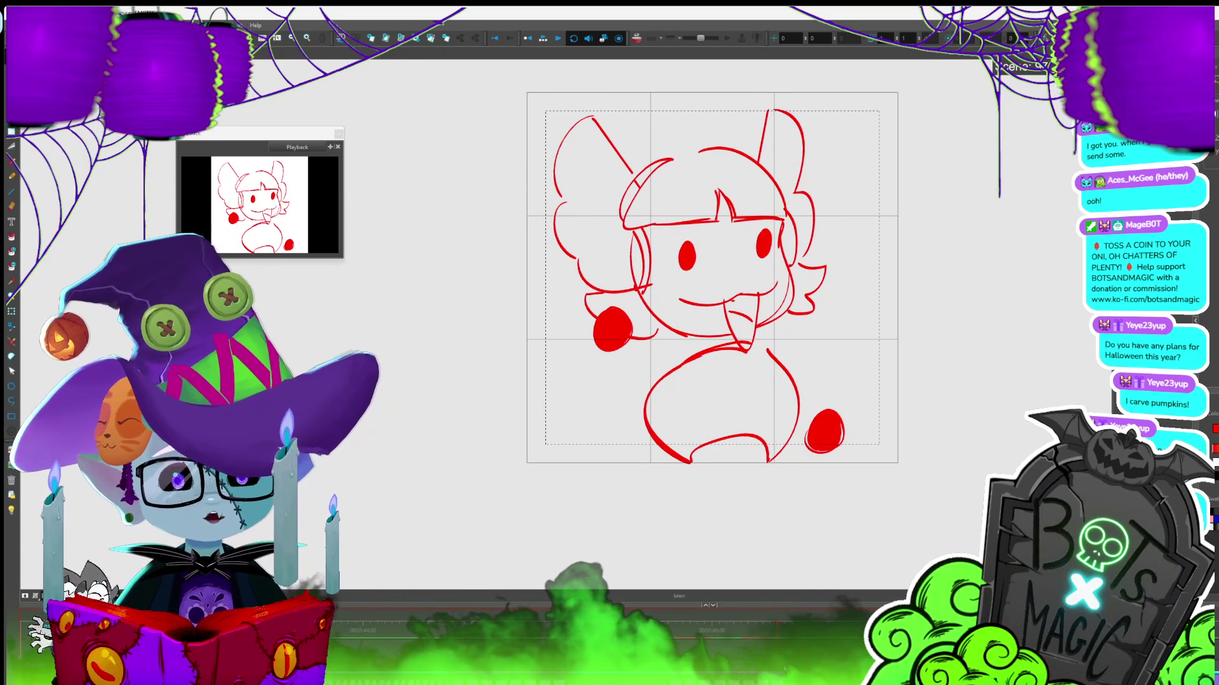
Save, fill both elongated hands solid red, and move the right hand further right
{"action": "key", "text": "ctrl+s"}
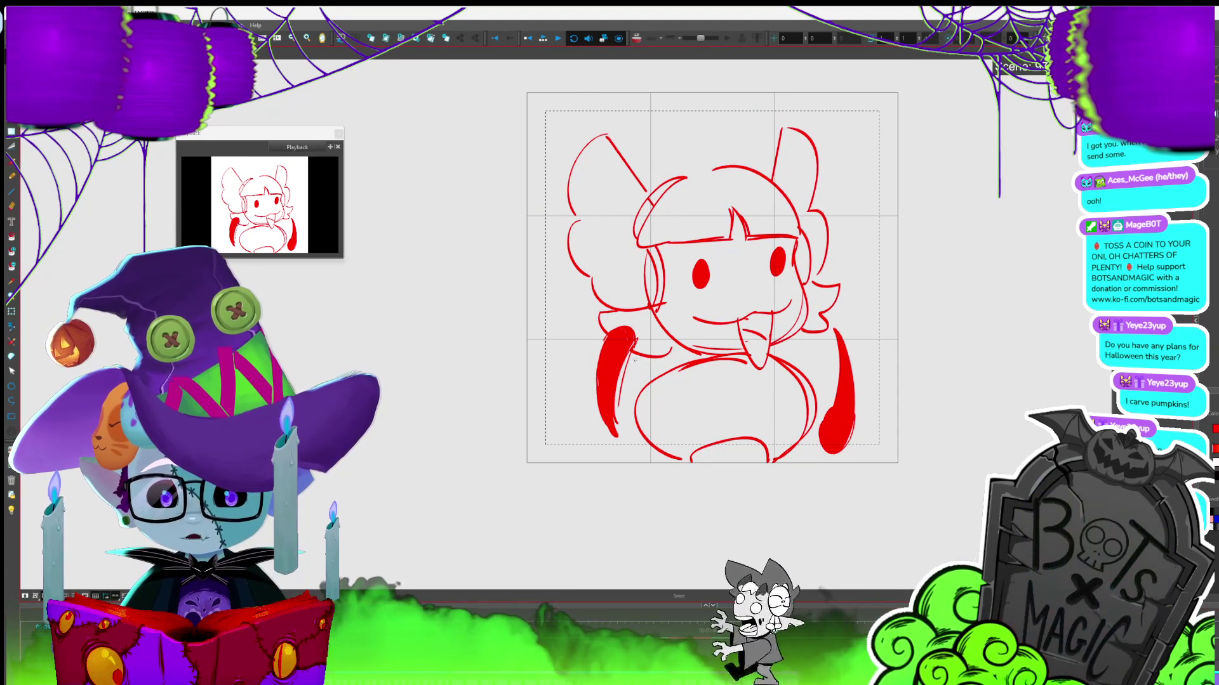
{"action": "mouse_move", "coordinate": [581, 360]}
{"action": "left_mouse_down"}
{"action": "mouse_move", "coordinate": [648, 338]}
{"action": "mouse_move", "coordinate": [603, 432]}
{"action": "mouse_move", "coordinate": [580, 438]}
{"action": "left_mouse_up"}
{"action": "mouse_move", "coordinate": [619, 334]}
{"action": "left_mouse_down"}
{"action": "mouse_move", "coordinate": [603, 438]}
{"action": "mouse_move", "coordinate": [631, 334]}
{"action": "left_mouse_up"}
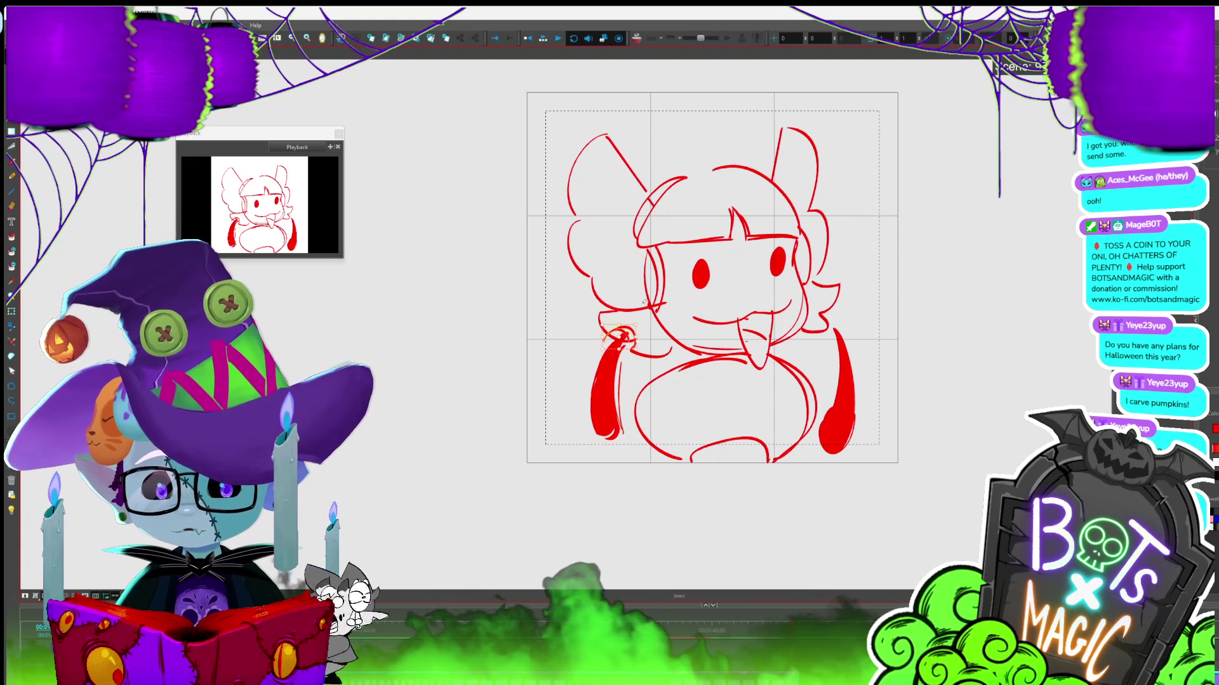
{"action": "key", "text": "alt+b"}
{"action": "key", "text": "alt+s"}
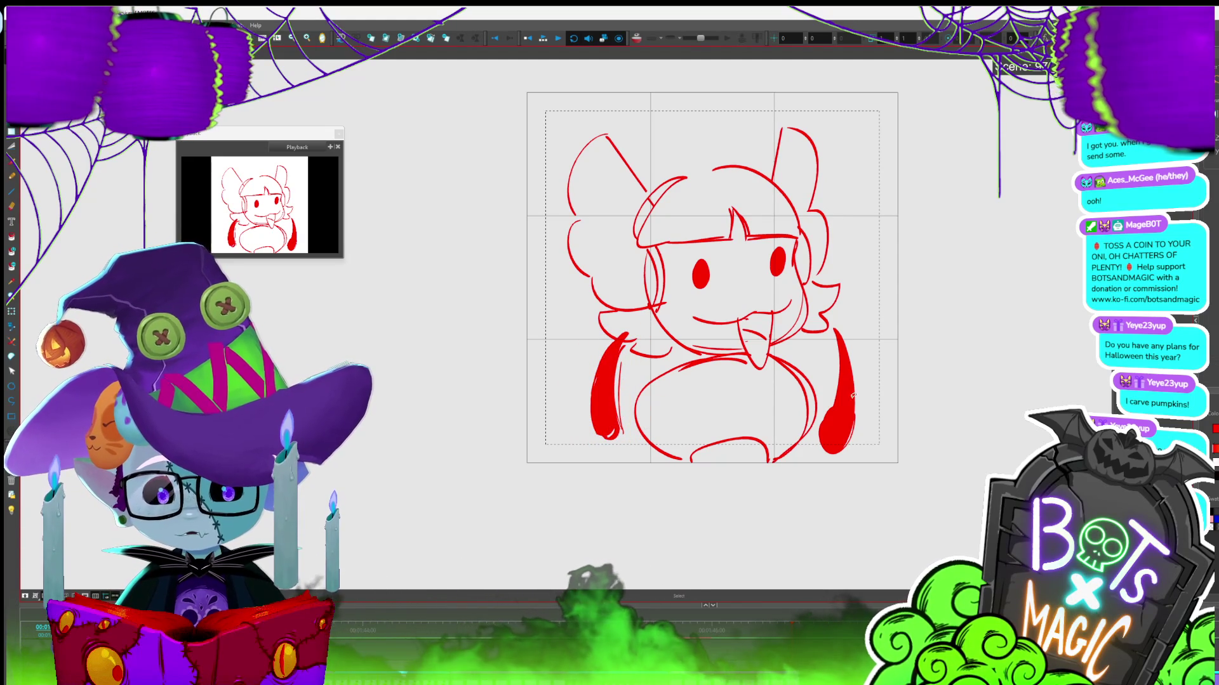
{"action": "left_click_drag", "start_coordinate": [835, 330], "coordinate": [825, 452]}
{"action": "mouse_move", "coordinate": [818, 337]}
{"action": "left_mouse_down"}
{"action": "mouse_move", "coordinate": [864, 438]}
{"action": "mouse_move", "coordinate": [819, 336]}
{"action": "left_mouse_up"}
{"action": "left_click_drag", "start_coordinate": [831, 381], "coordinate": [854, 355]}
Select both elongated hands in the previous drawing, delete them, then restore them
{"action": "key", "text": "comma"}
{"action": "key", "text": "comma"}
{"action": "key", "text": "comma"}
{"action": "key", "text": "comma"}
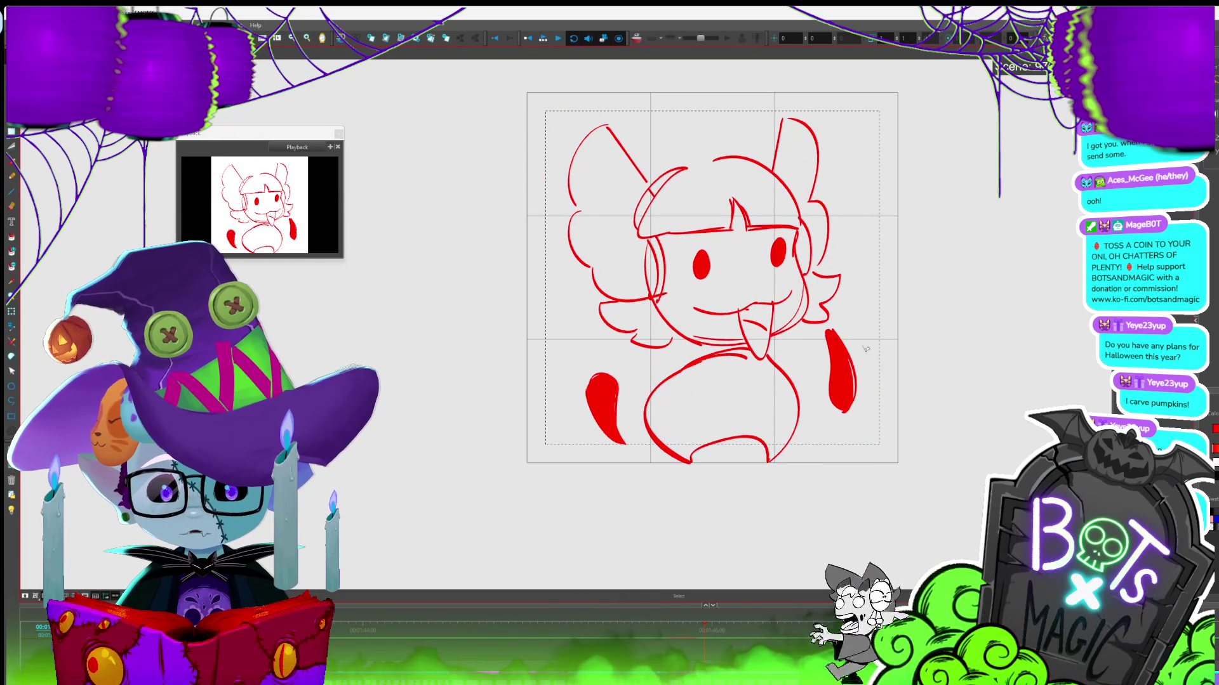
{"action": "left_click", "coordinate": [839, 371]}
{"action": "left_click_drag", "start_coordinate": [587, 365], "coordinate": [606, 356]}
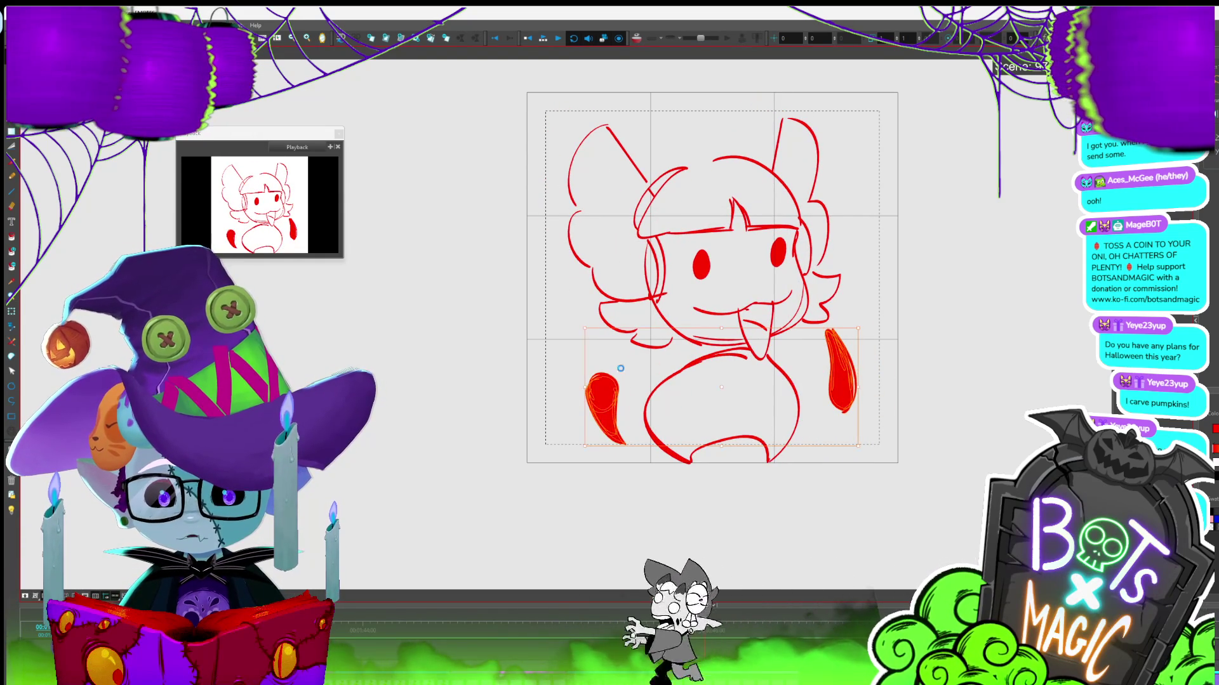
{"action": "key", "text": "period"}
{"action": "key", "text": "period"}
{"action": "key", "text": "period"}
{"action": "key", "text": "period"}
{"action": "key", "text": "period"}
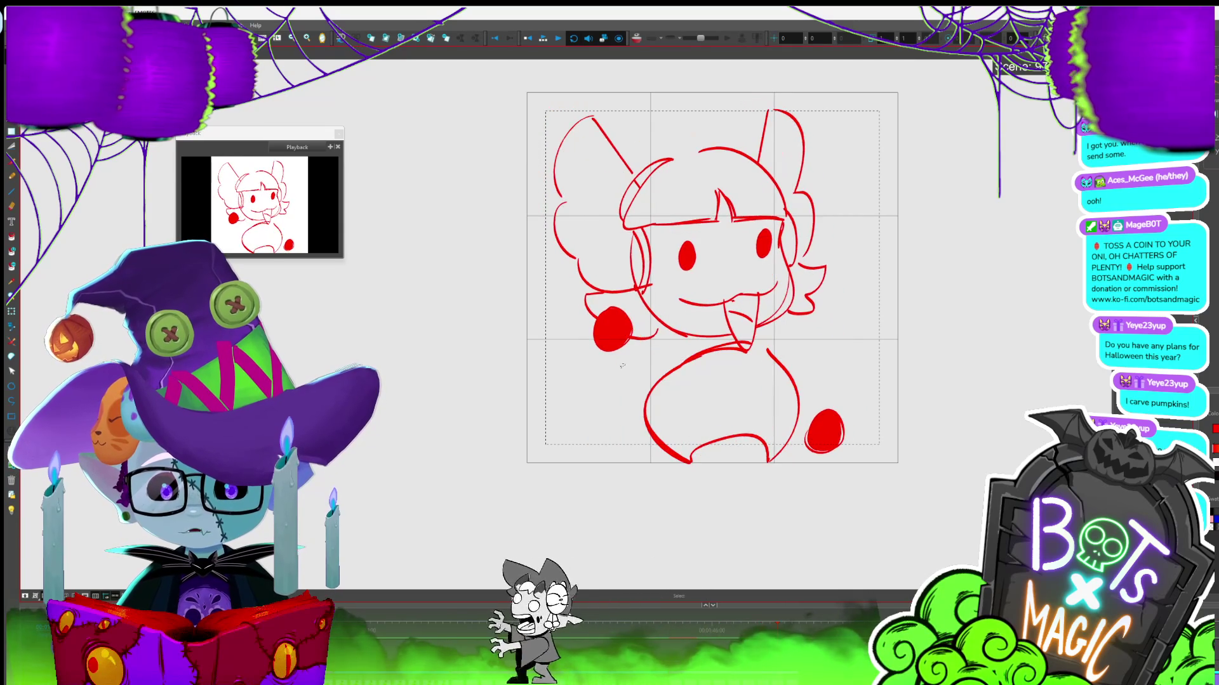
{"action": "key", "text": "Delete"}
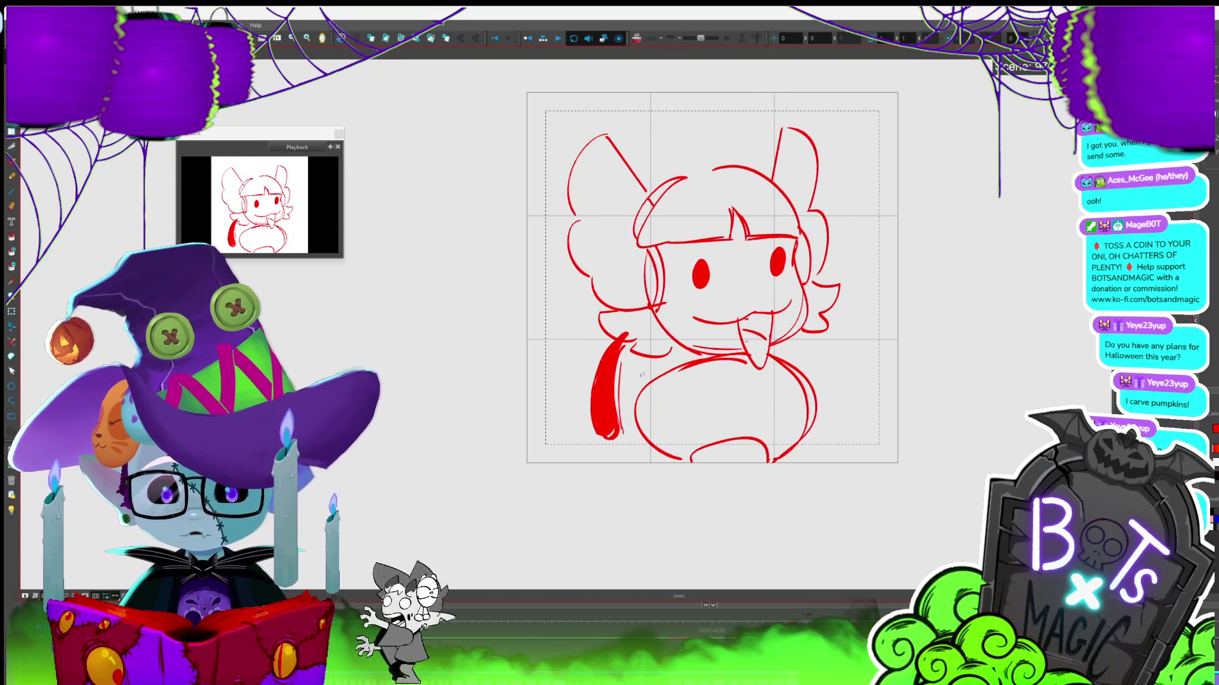
{"action": "left_click", "coordinate": [622, 365]}
{"action": "key", "text": "Delete"}
{"action": "key", "text": "ctrl+z"}
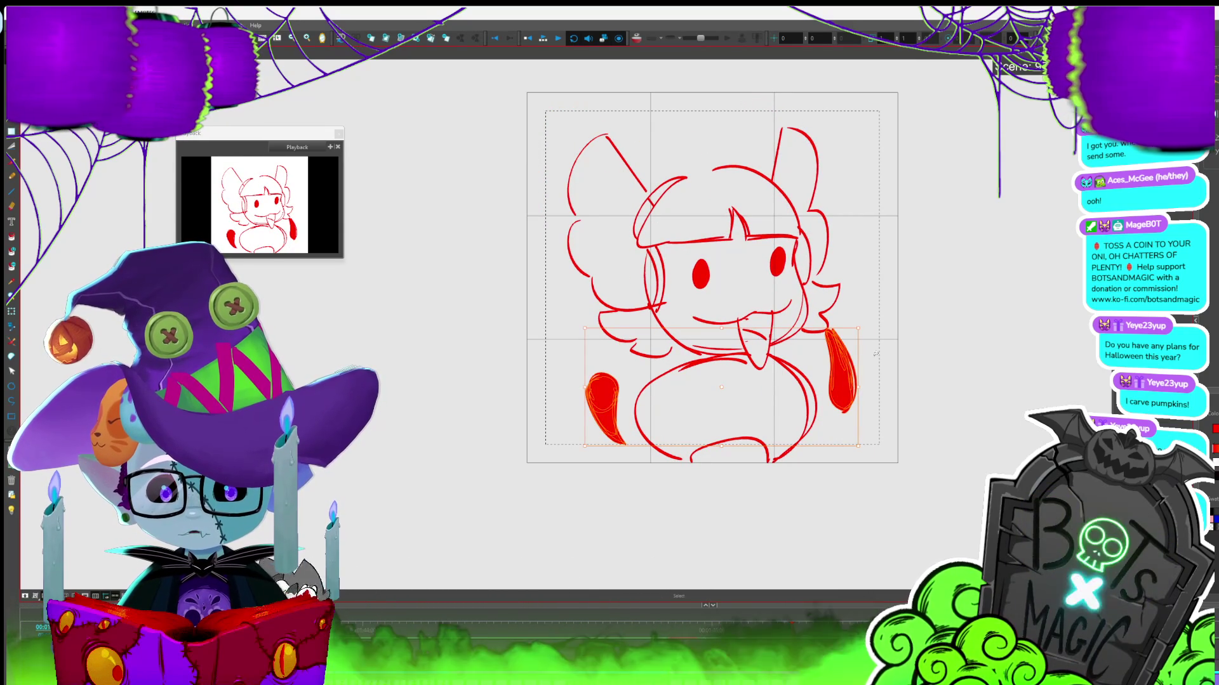
Compare frames, undo once more, and start a Cutter loop around the lower body
{"action": "key", "text": "period"}
{"action": "key", "text": "comma"}
{"action": "key", "text": "period"}
{"action": "key", "text": "comma"}
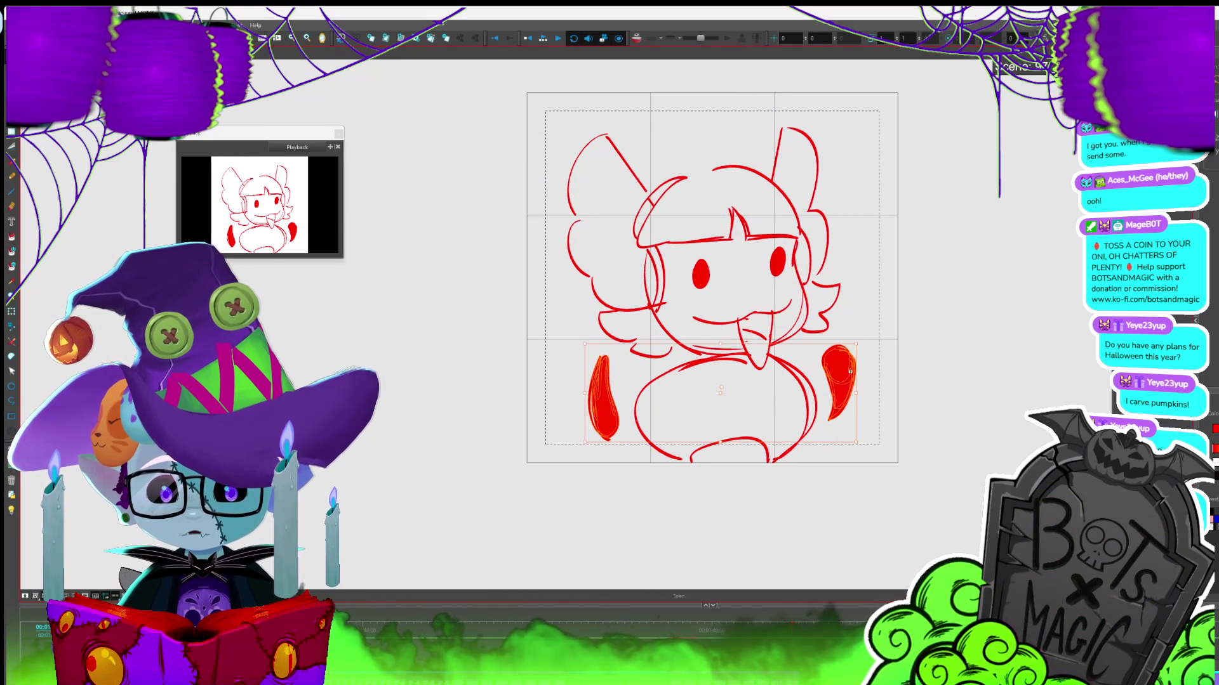
{"action": "key", "text": "ctrl+z"}
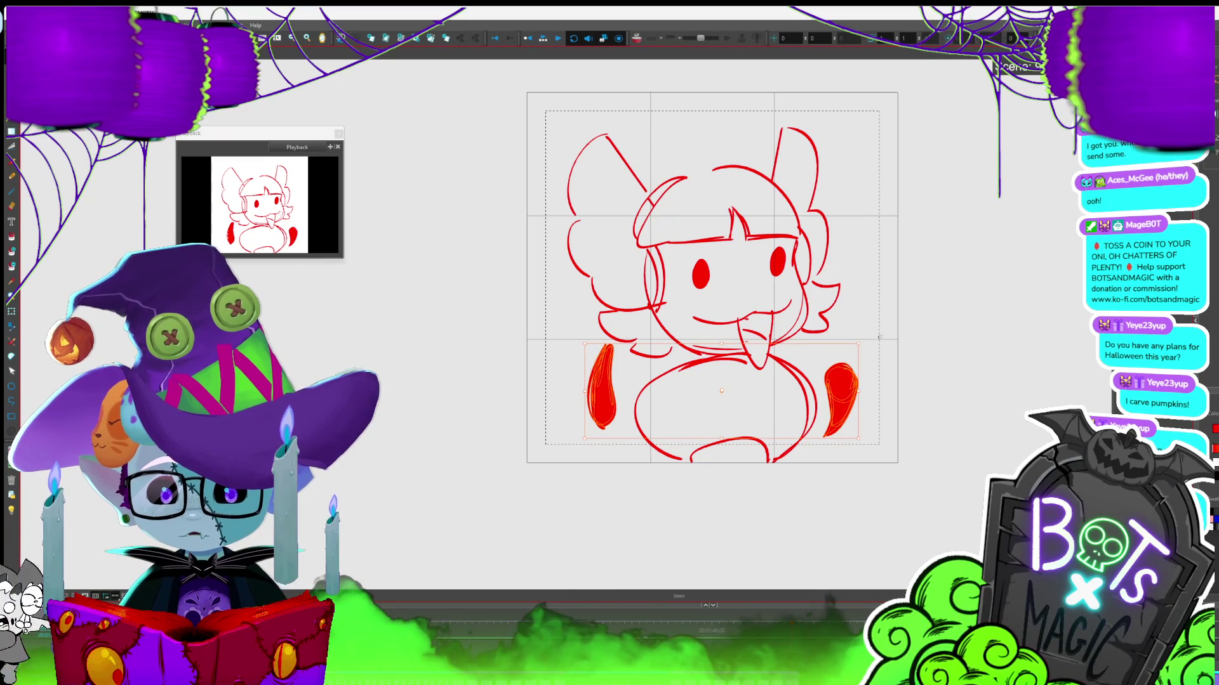
{"action": "key", "text": "alt+t"}
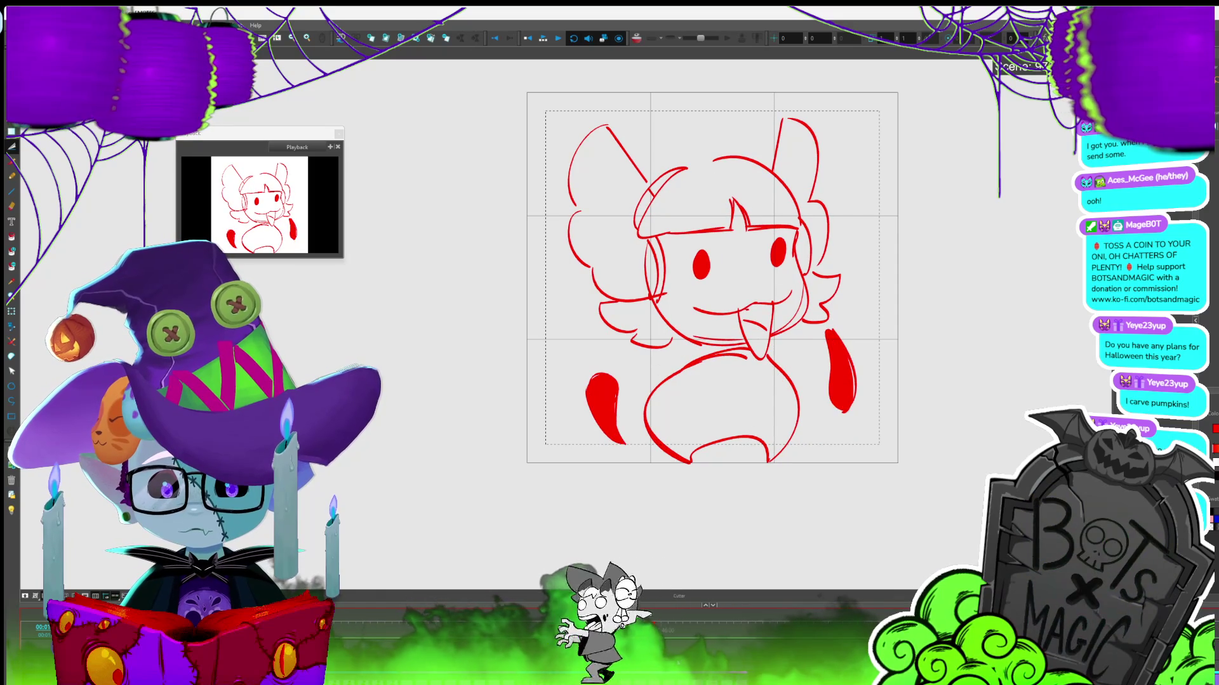
{"action": "mouse_move", "coordinate": [879, 416]}
{"action": "left_mouse_down"}
{"action": "mouse_move", "coordinate": [635, 498]}
{"action": "mouse_move", "coordinate": [558, 387]}
{"action": "mouse_move", "coordinate": [664, 369]}
{"action": "mouse_move", "coordinate": [780, 377]}
{"action": "left_mouse_up"}
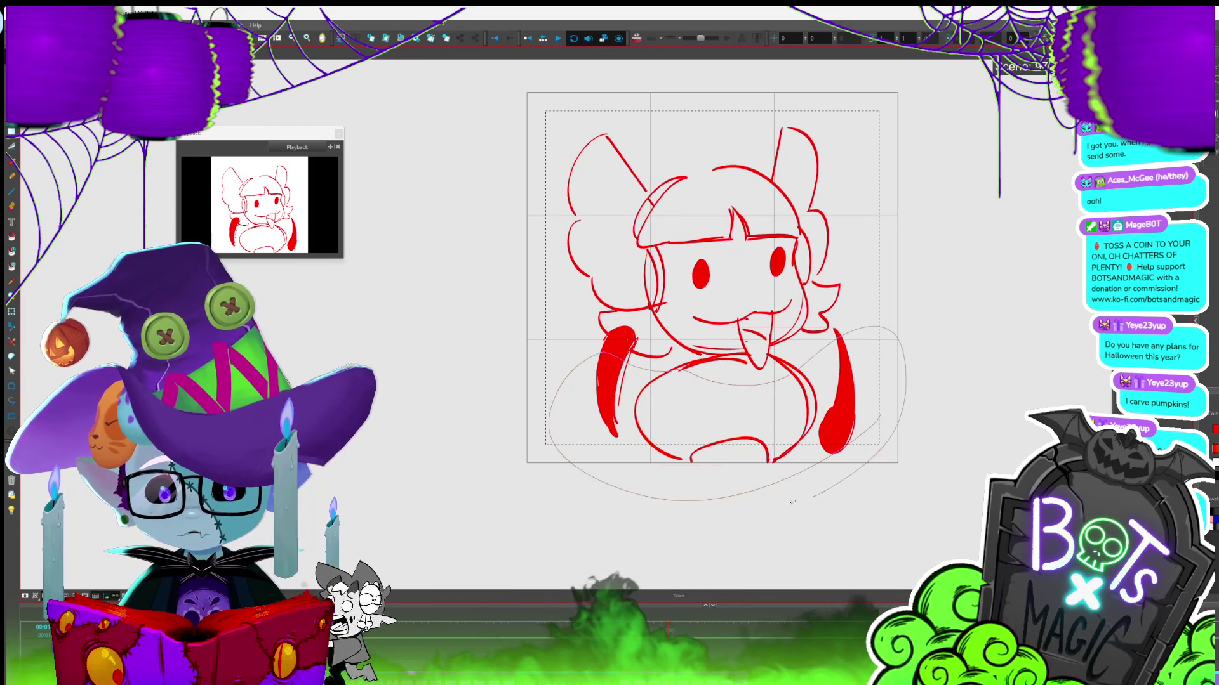
Lasso the hands and body, raise the left hand's top slightly, and review playback
{"action": "left_click_drag", "start_coordinate": [833, 484], "coordinate": [749, 483]}
{"action": "left_click_drag", "start_coordinate": [624, 331], "coordinate": [628, 319]}
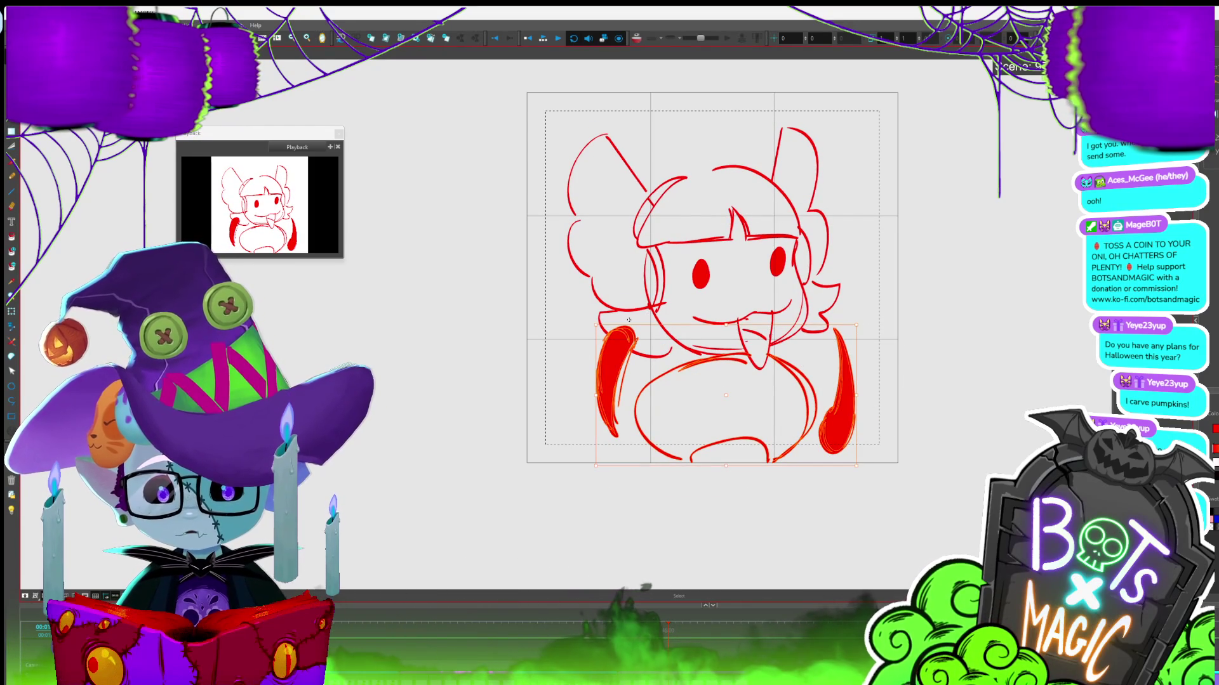
{"action": "key", "text": "Return"}
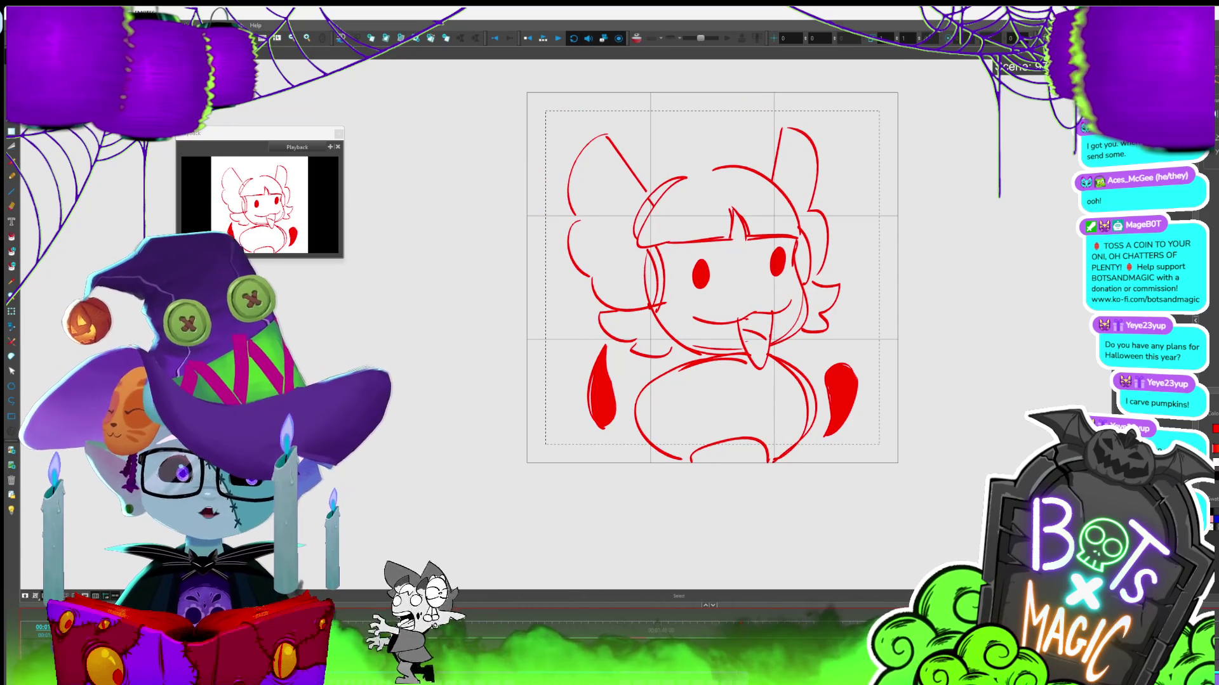
{"action": "scroll", "coordinate": [767, 301], "scroll_direction": "up", "scroll_amount": 5}
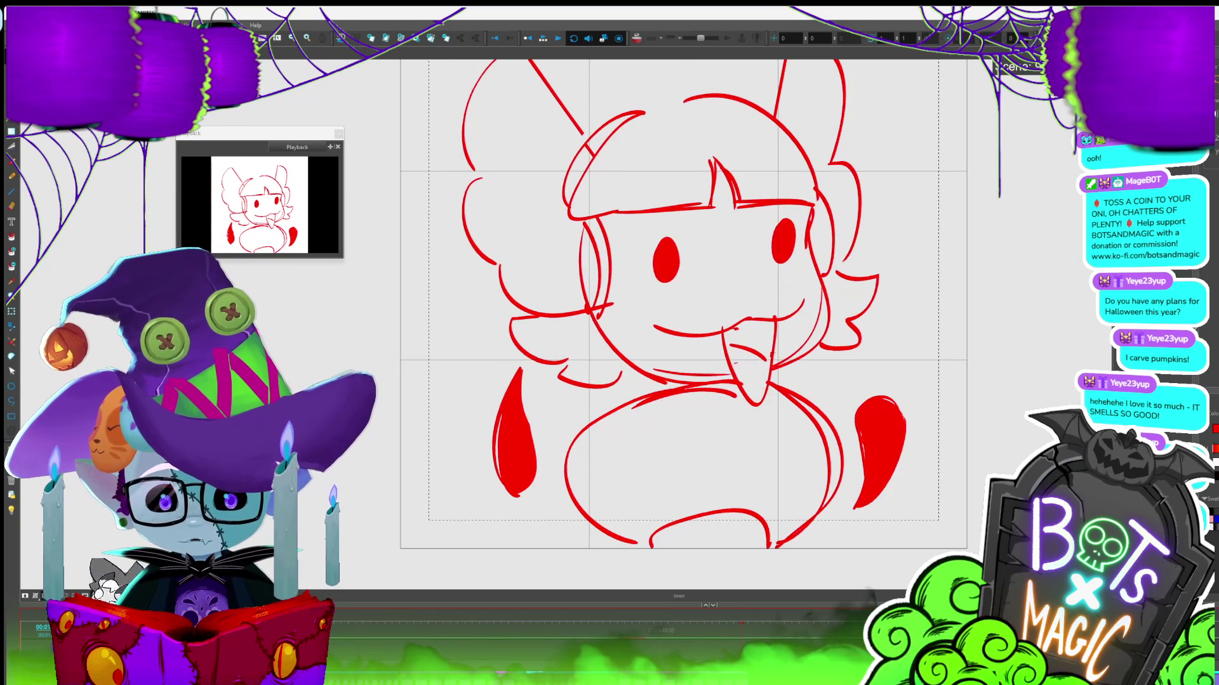
{"action": "key", "text": "space"}
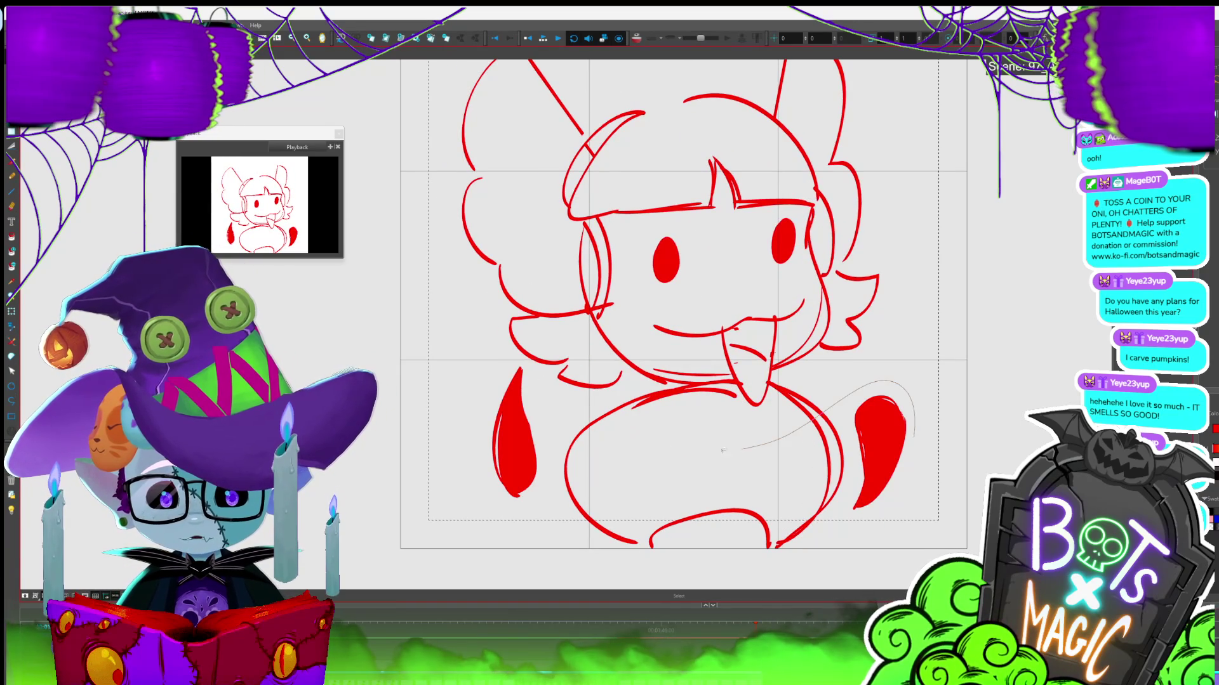
{"action": "key", "text": "Delete"}
{"action": "key", "text": "Delete"}
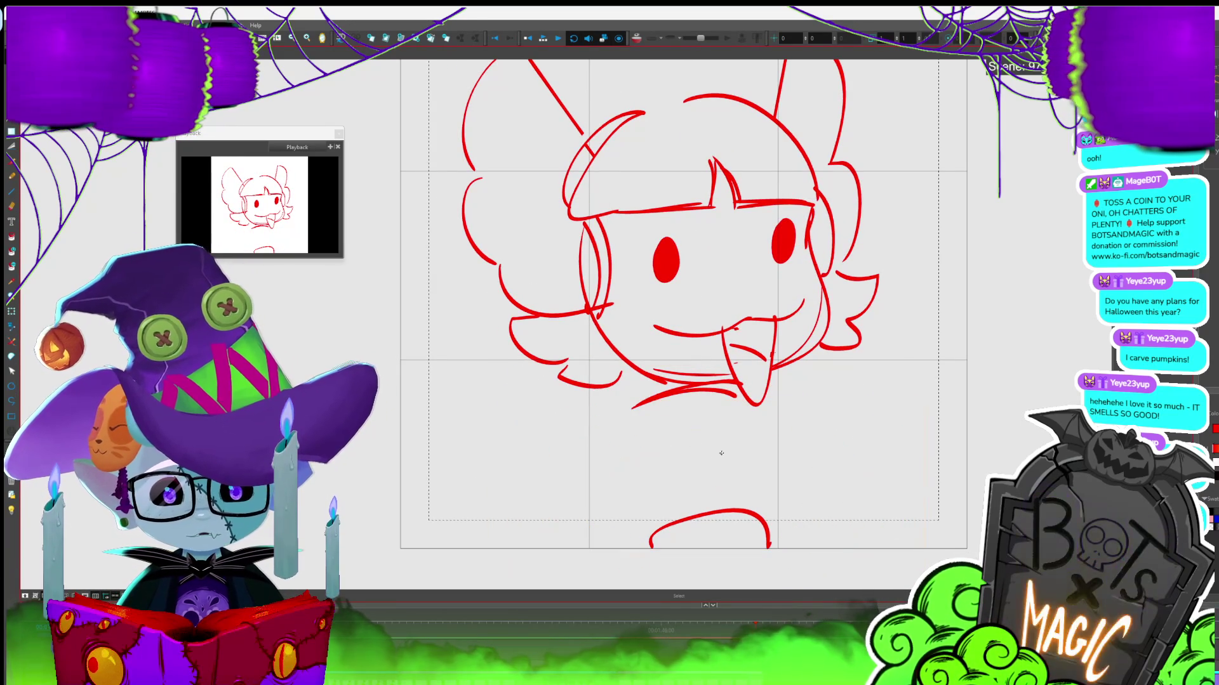
{"action": "key", "text": "ctrl+z"}
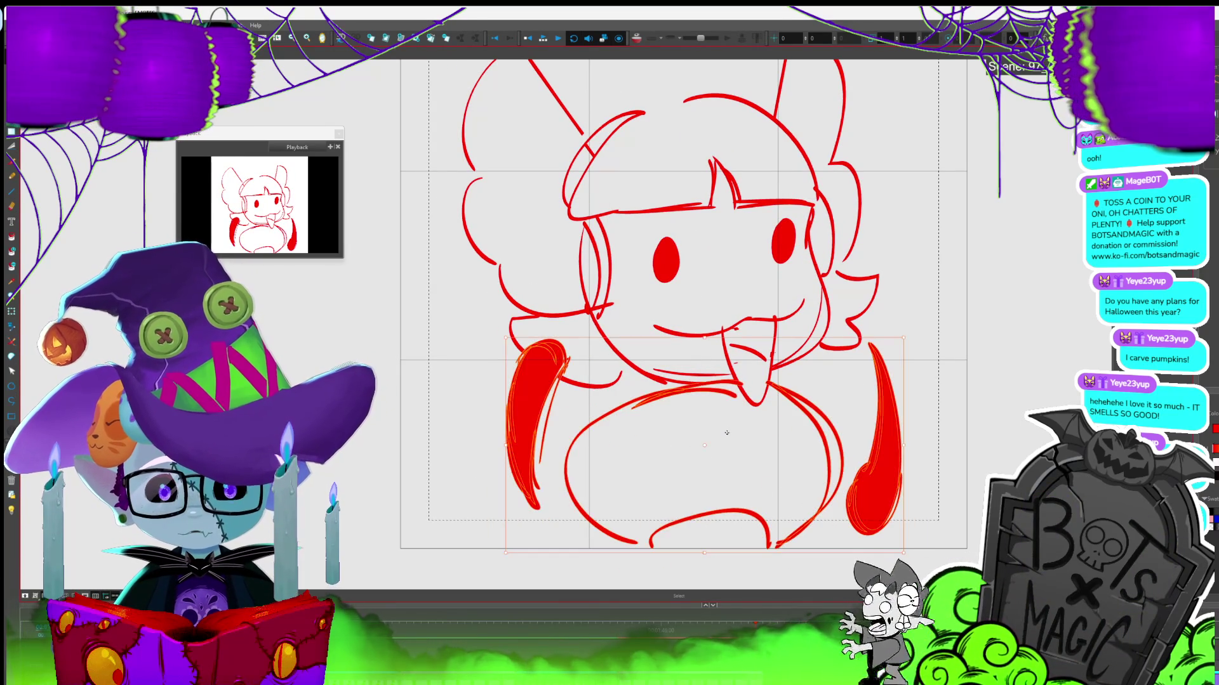
Select both elongated red hands and flip them horizontally, then deselect
{"action": "left_click", "coordinate": [901, 437]}
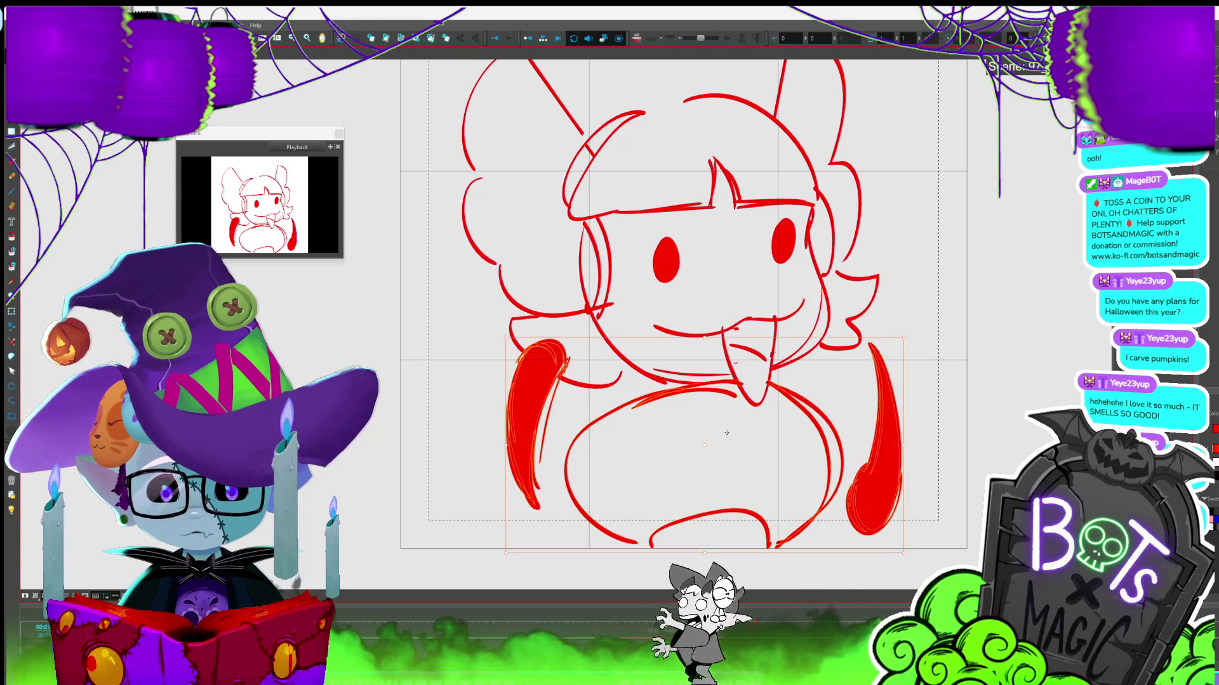
{"action": "left_click", "coordinate": [895, 438]}
{"action": "left_click", "coordinate": [533, 413], "text": "shift"}
{"action": "left_click", "coordinate": [544, 358], "text": "shift"}
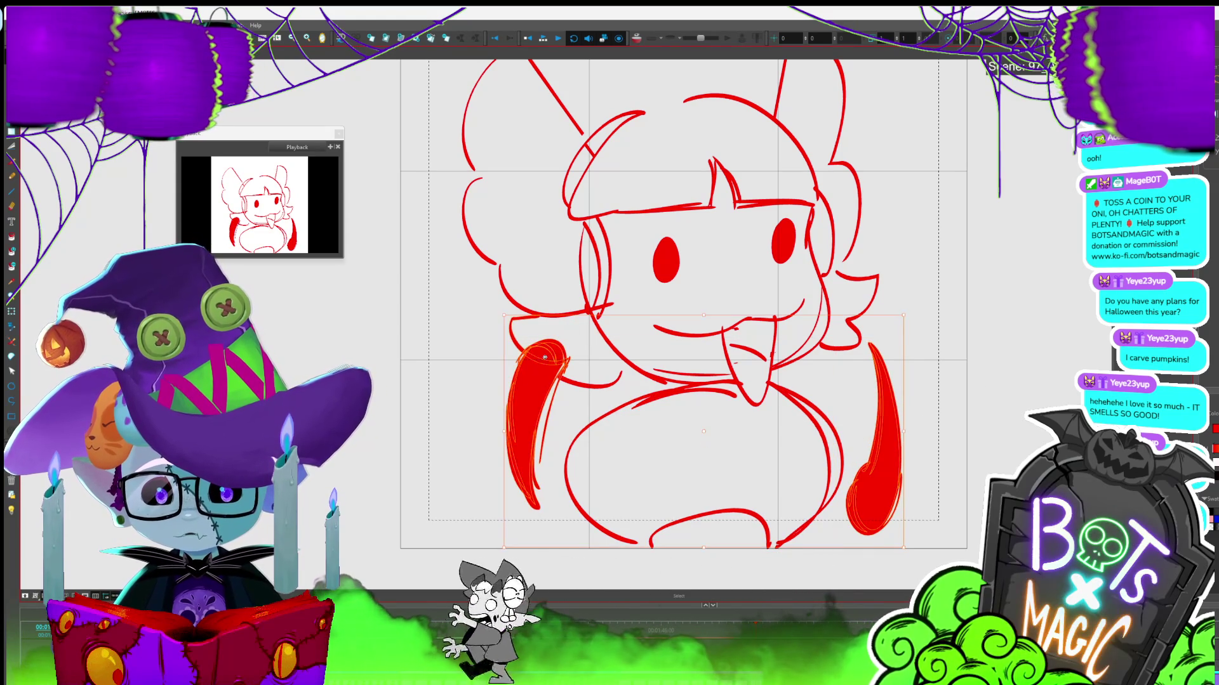
{"action": "key", "text": "4"}
{"action": "left_click", "coordinate": [918, 307]}
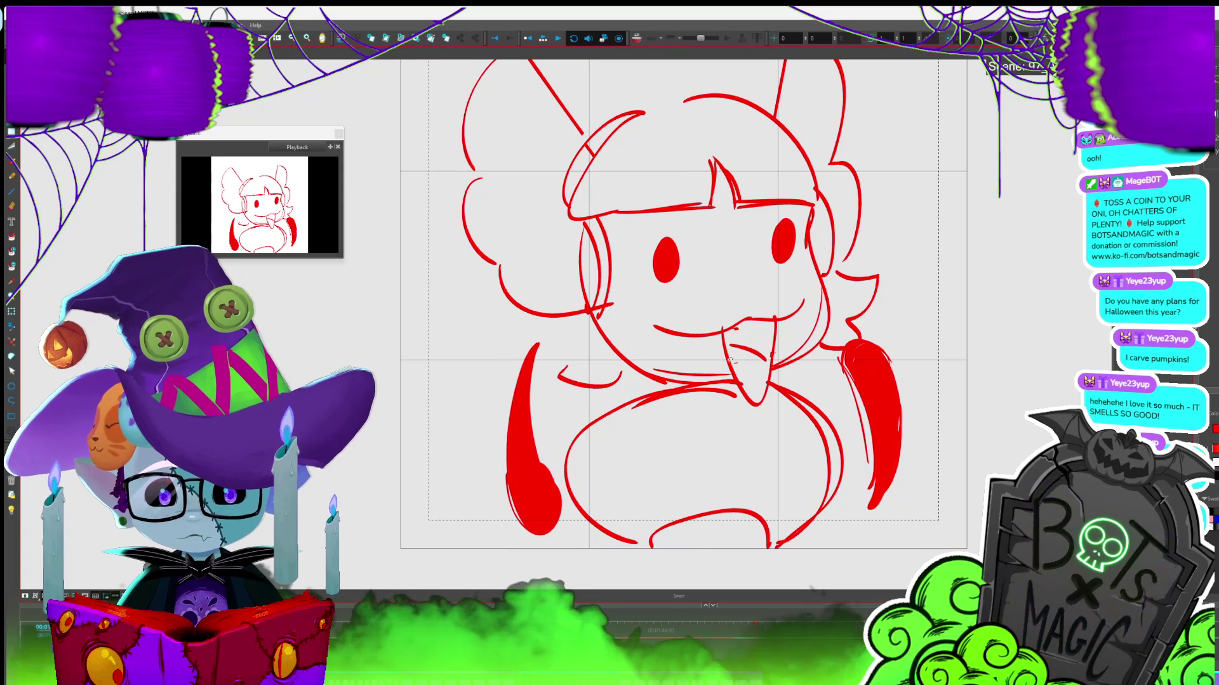
Zoom out, step to the long-armed drawing, and play the animation
{"action": "key", "text": "2"}
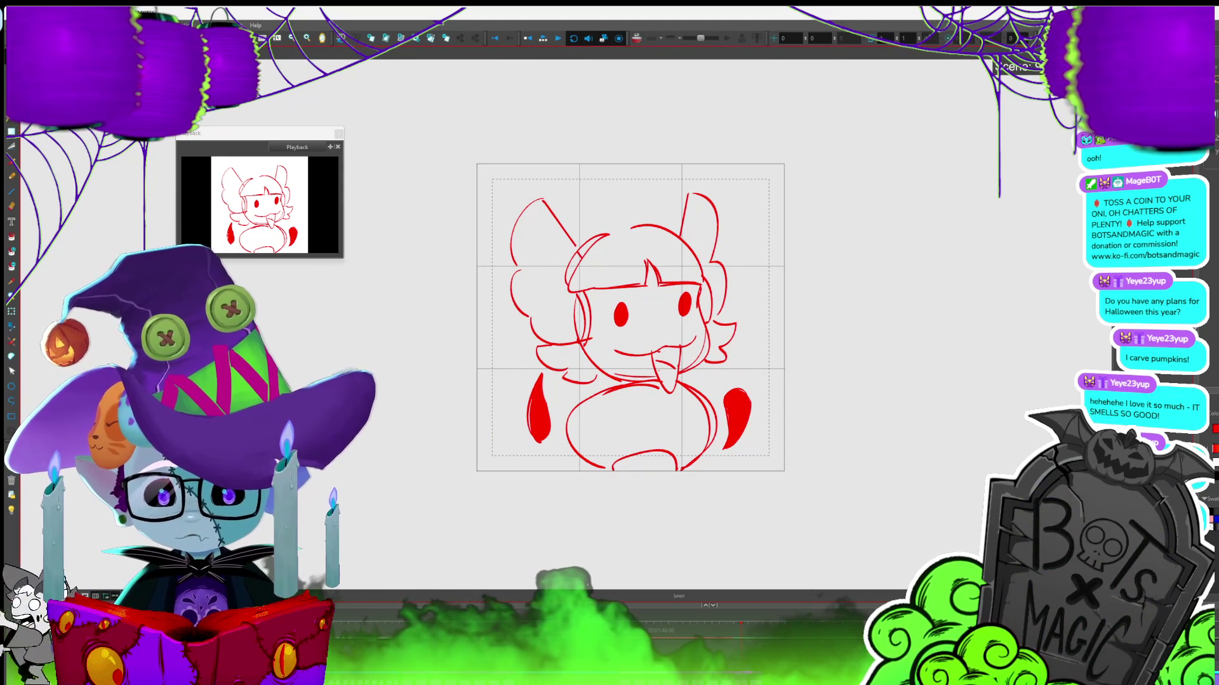
{"action": "key", "text": "ctrl+z"}
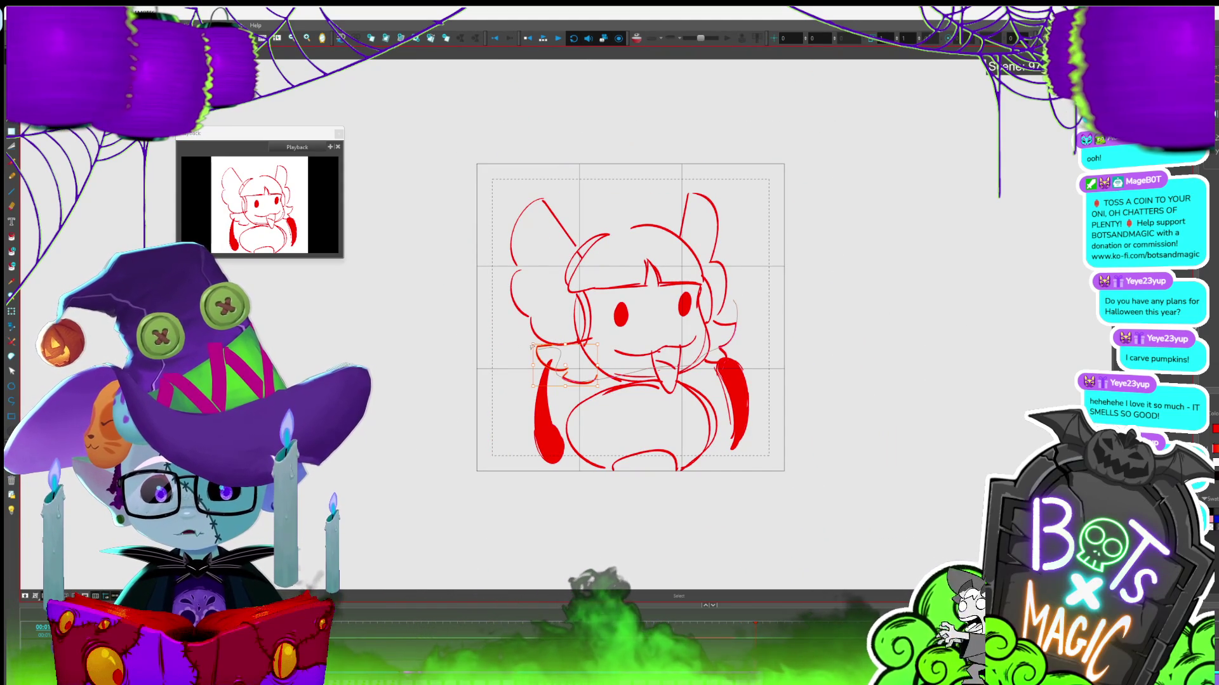
{"action": "key", "text": "Escape"}
{"action": "key", "text": "period"}
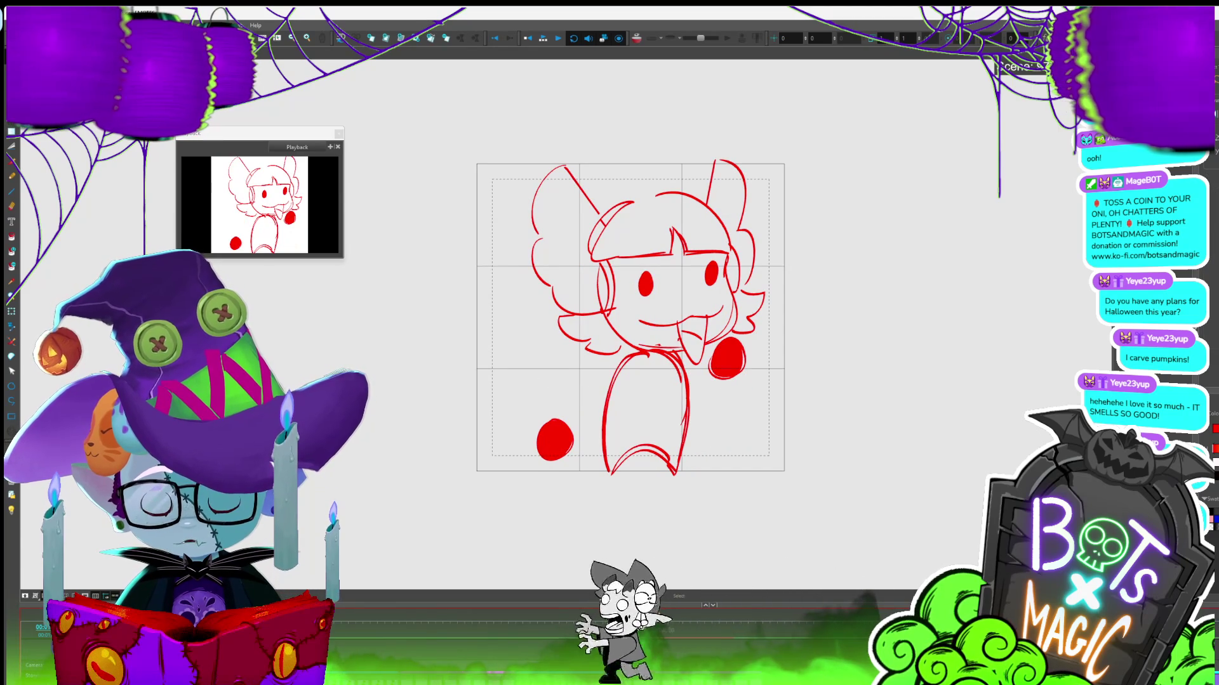
{"action": "key", "text": "Return"}
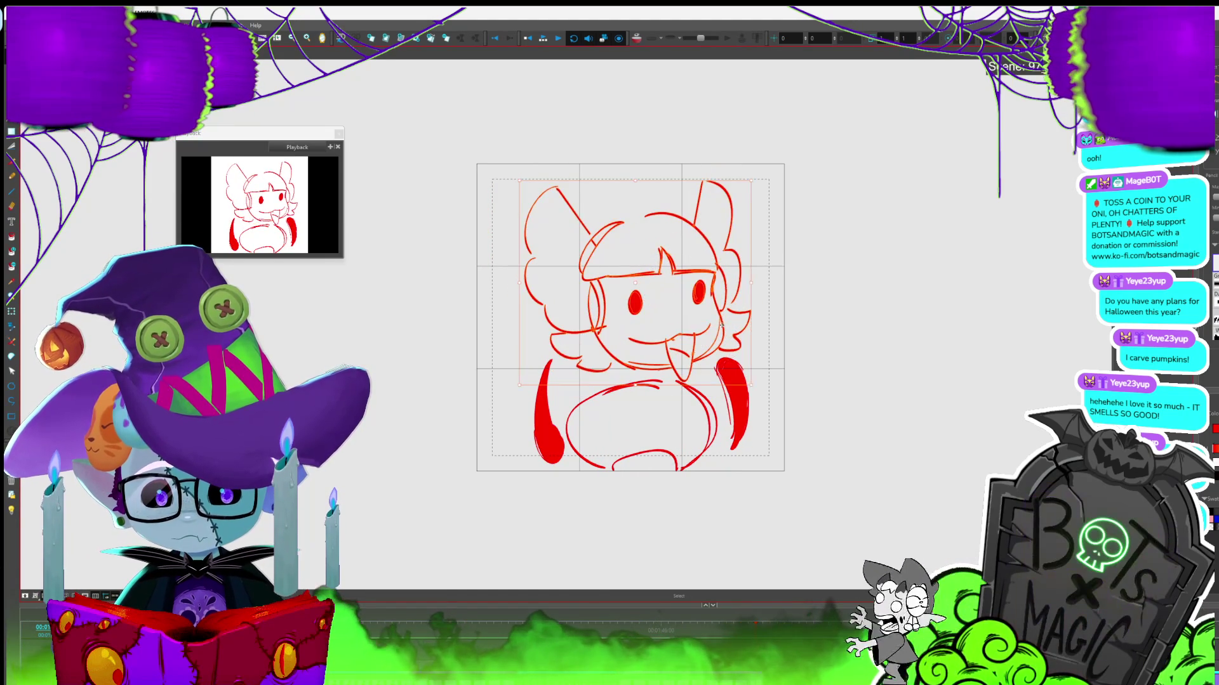
Raise the top curve of the round belly stroke and nudge the body stroke slightly right
{"action": "left_click", "coordinate": [624, 386]}
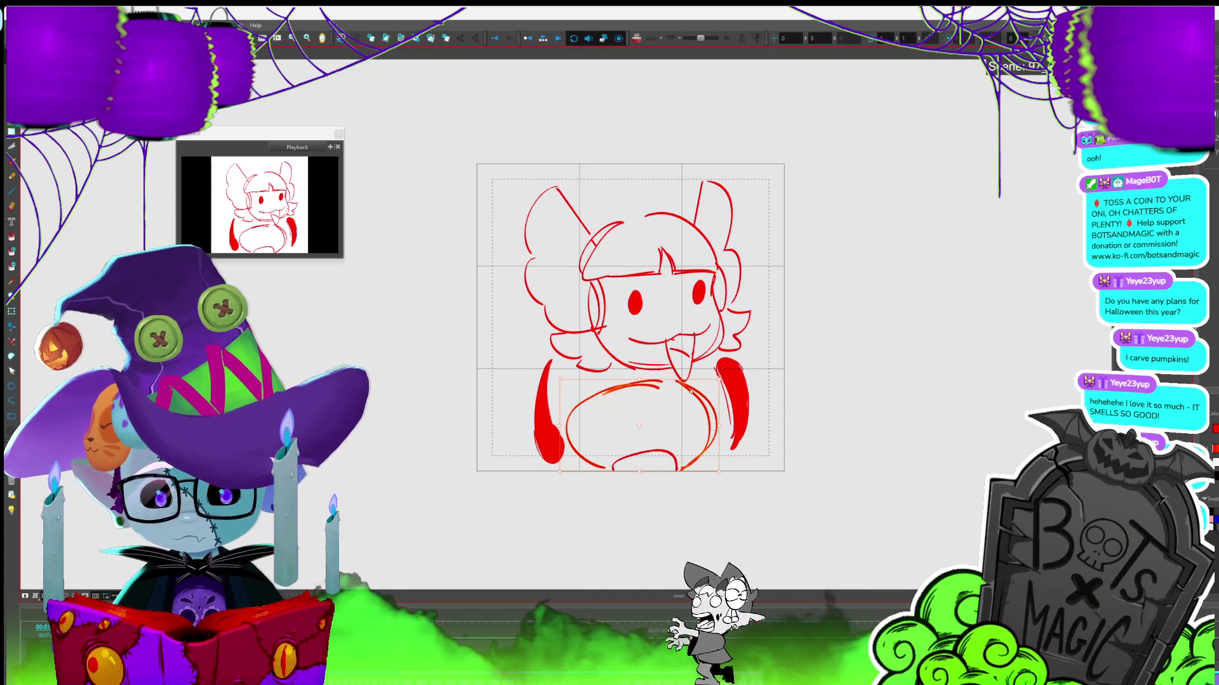
{"action": "left_click_drag", "start_coordinate": [624, 385], "coordinate": [667, 356]}
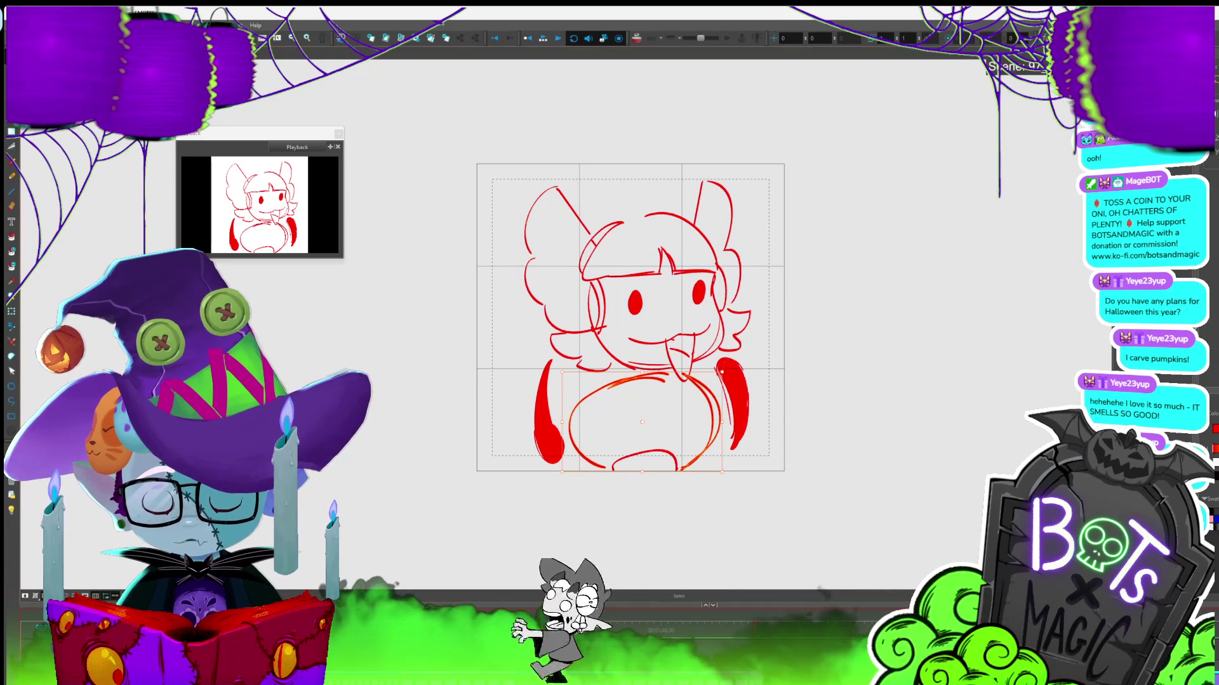
{"action": "key", "text": "period"}
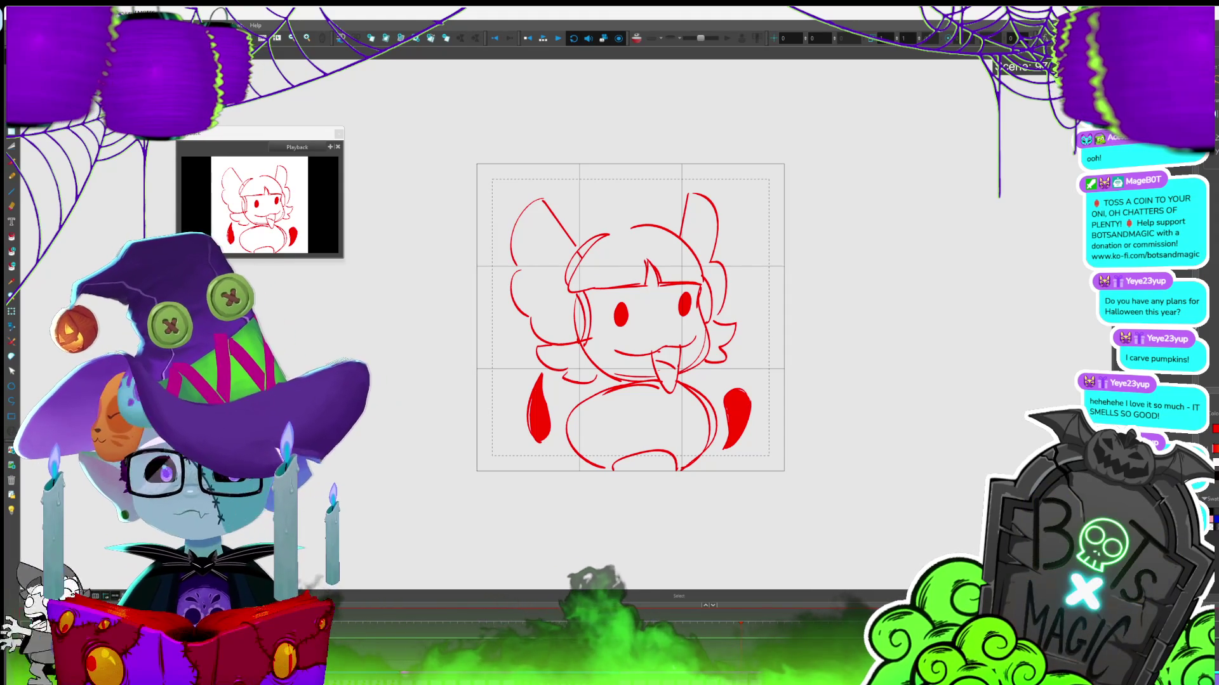
{"action": "key", "text": "Return"}
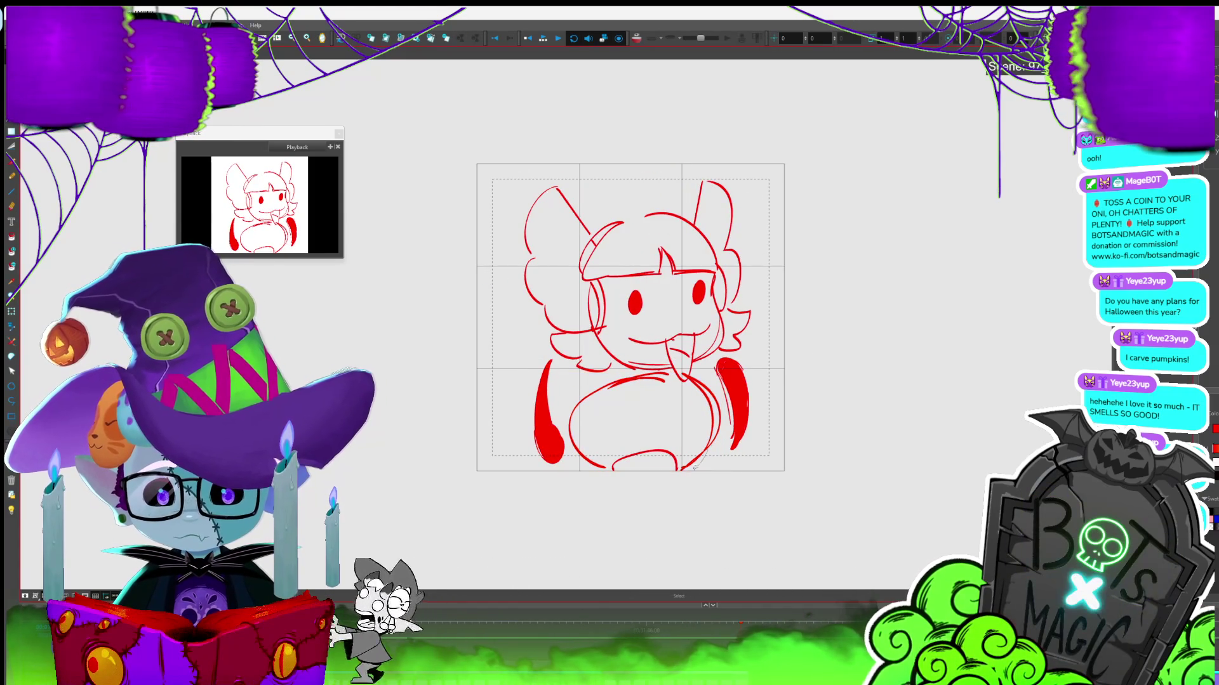
{"action": "left_click_drag", "start_coordinate": [670, 363], "coordinate": [674, 357]}
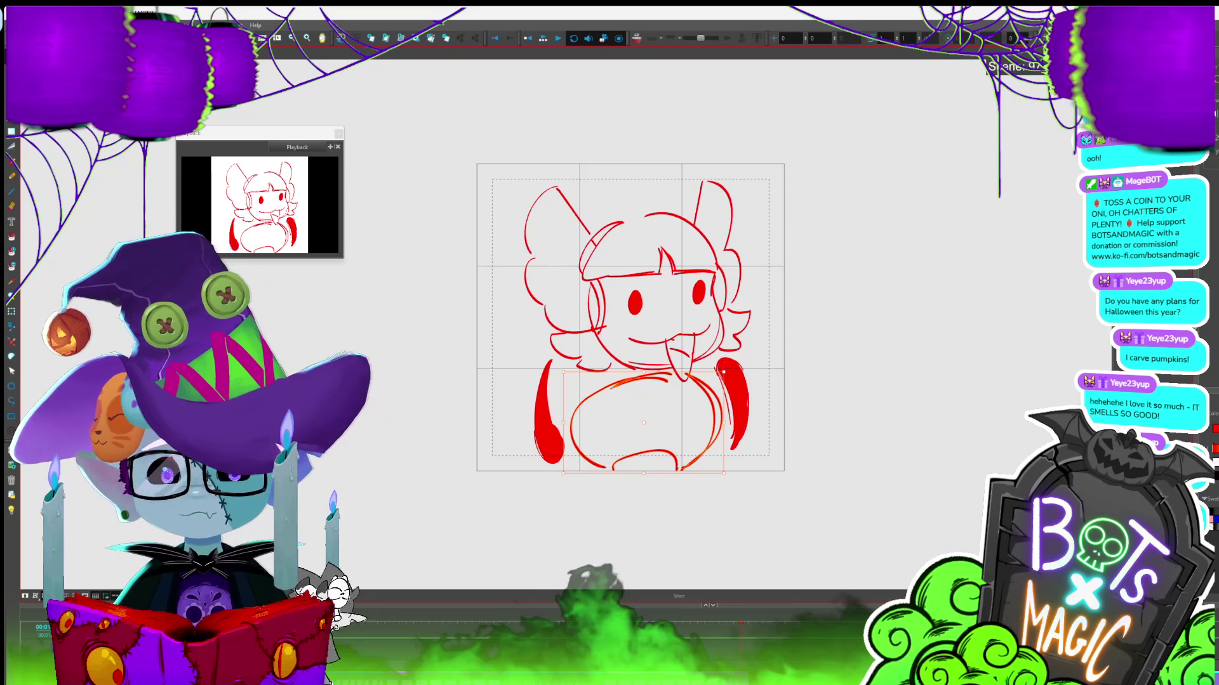
{"action": "scroll", "coordinate": [642, 305], "scroll_direction": "down", "scroll_amount": 1}
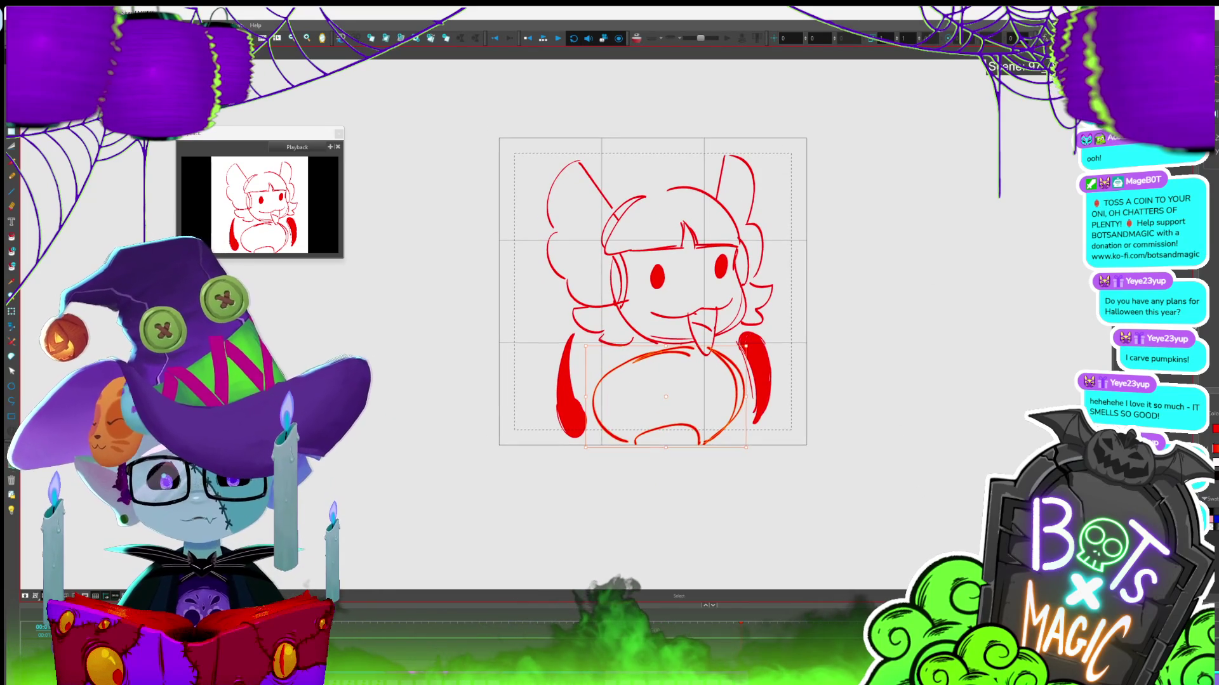
{"action": "scroll", "coordinate": [658, 292], "scroll_direction": "down", "scroll_amount": 1}
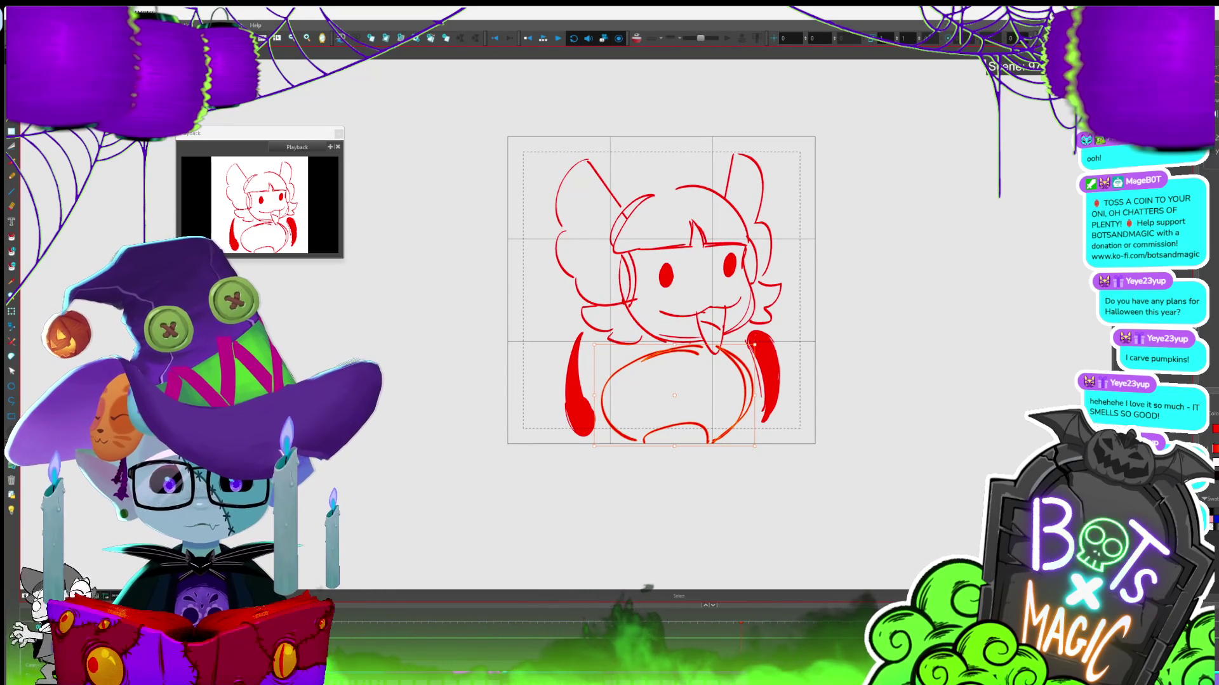
Flip back and forth between neighbouring poses to compare them
{"action": "key", "text": "period"}
{"action": "key", "text": "comma"}
{"action": "key", "text": "period"}
{"action": "key", "text": "comma"}
{"action": "key", "text": "period"}
{"action": "key", "text": "period"}
{"action": "key", "text": "period"}
{"action": "key", "text": "comma"}
{"action": "key", "text": "comma"}
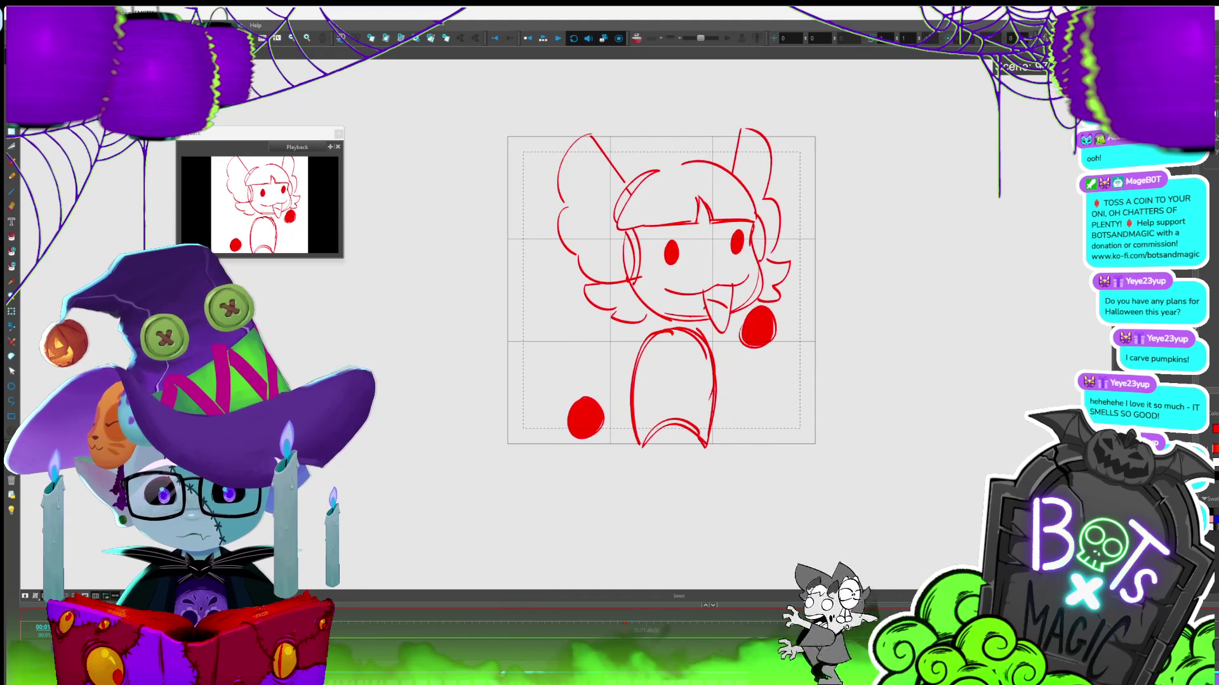
Lasso the lower body and red hand, step through later poses, and start looping playback
{"action": "mouse_move", "coordinate": [734, 422]}
{"action": "left_mouse_down"}
{"action": "mouse_move", "coordinate": [548, 420]}
{"action": "mouse_move", "coordinate": [641, 339]}
{"action": "mouse_move", "coordinate": [740, 314]}
{"action": "mouse_move", "coordinate": [777, 406]}
{"action": "left_mouse_up"}
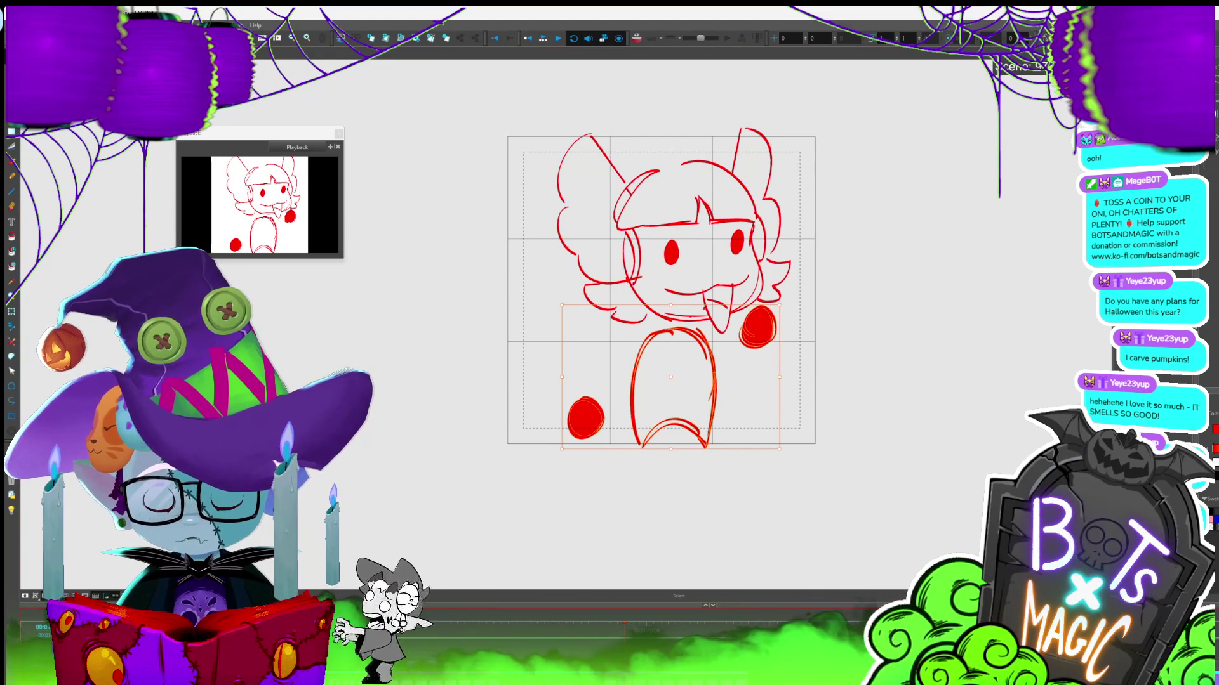
{"action": "key", "text": "comma"}
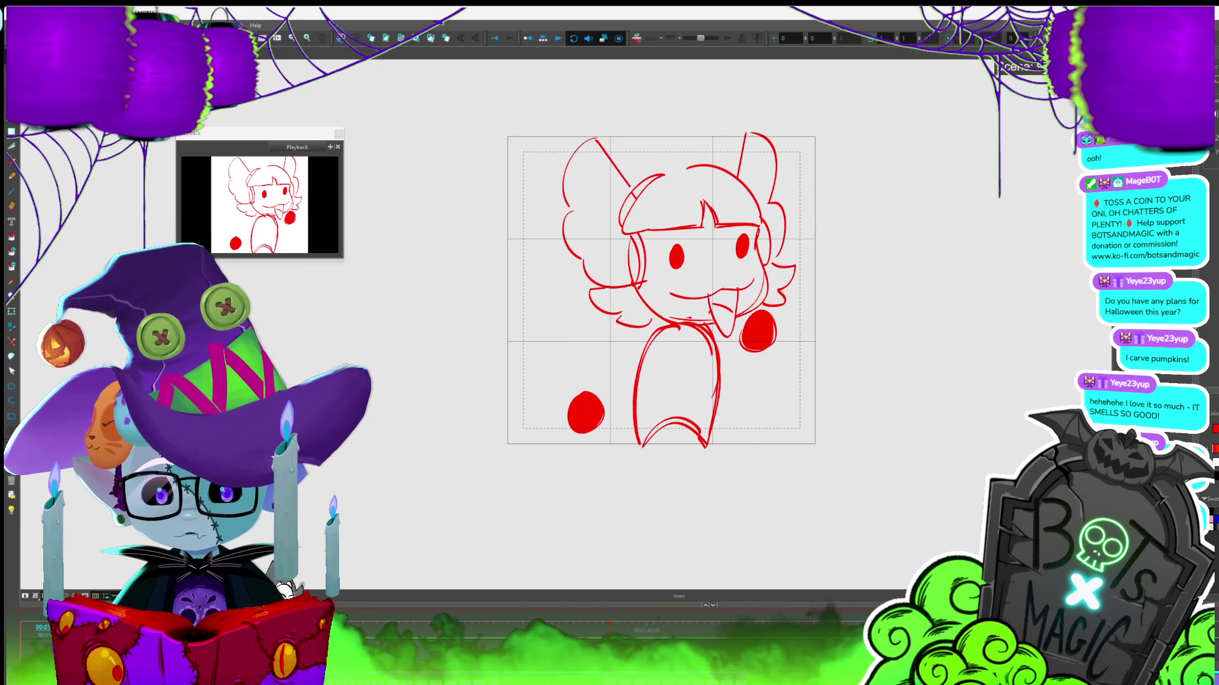
{"action": "key", "text": "period"}
{"action": "key", "text": "period"}
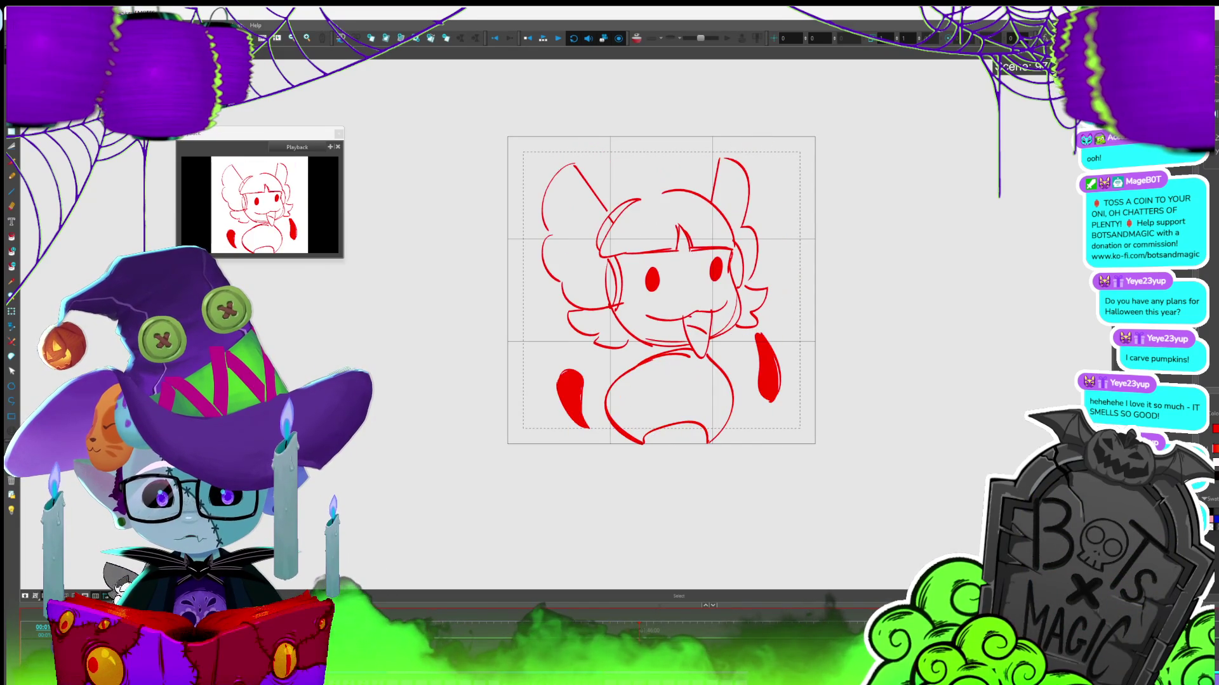
{"action": "key", "text": "comma"}
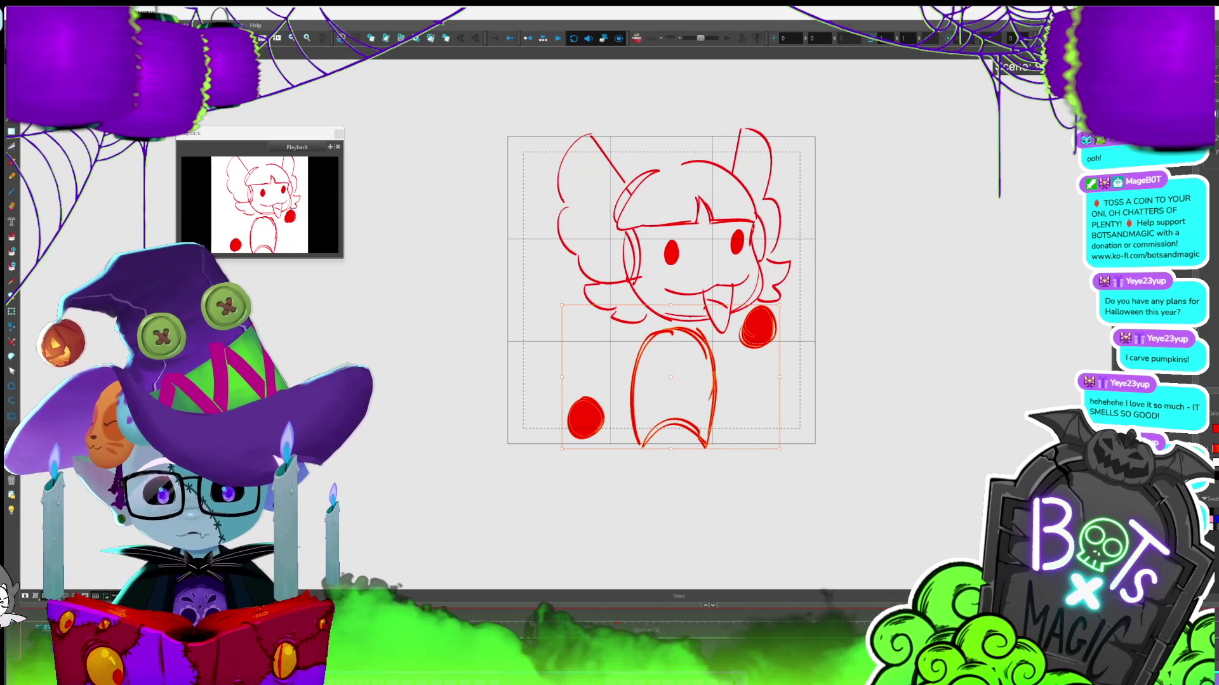
{"action": "key", "text": "period"}
{"action": "key", "text": "period"}
{"action": "key", "text": "period"}
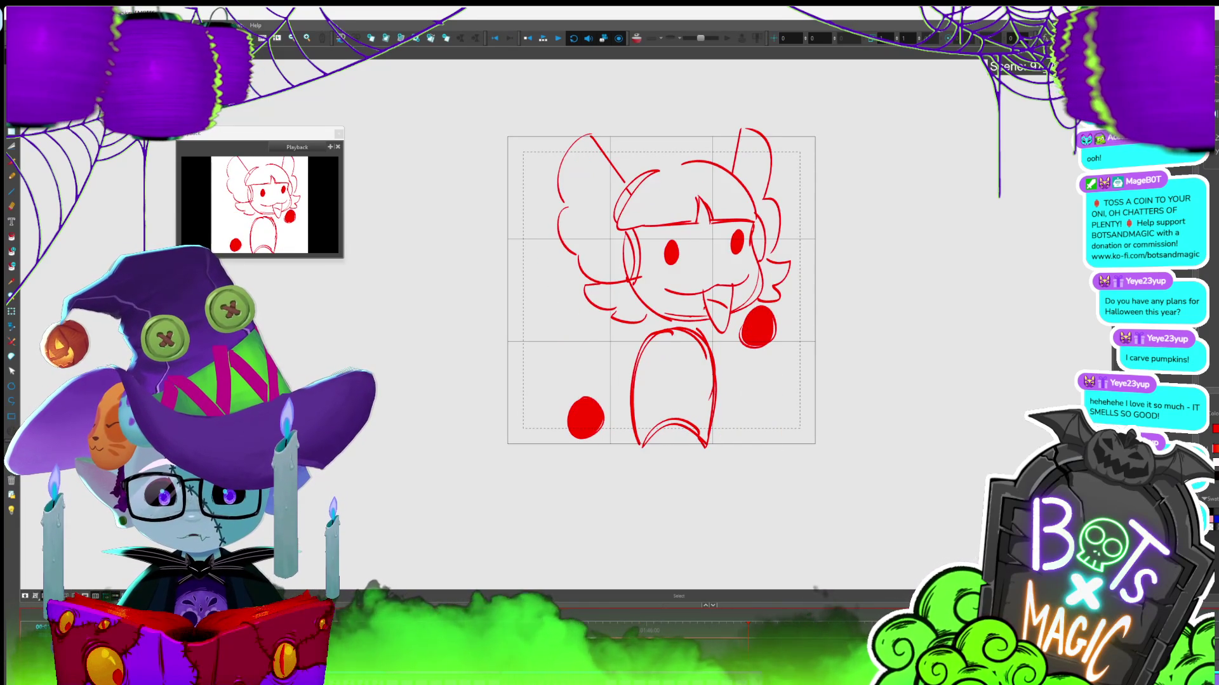
{"action": "key", "text": "period"}
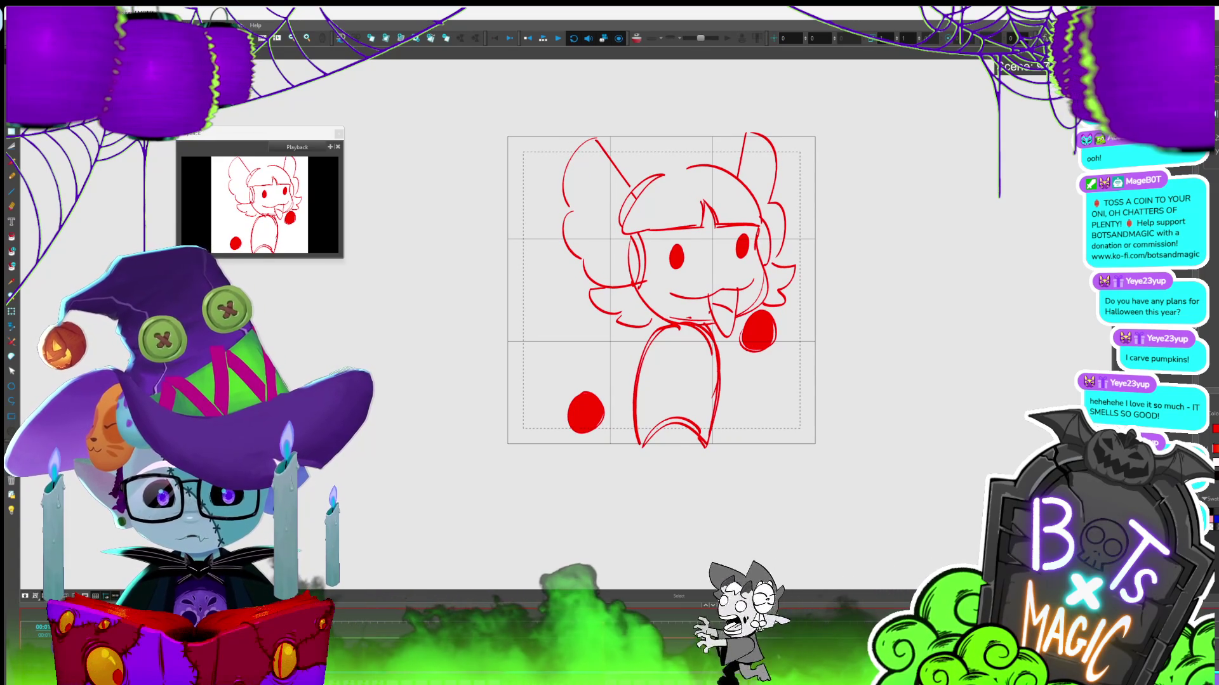
{"action": "key", "text": "period"}
{"action": "key", "text": "period"}
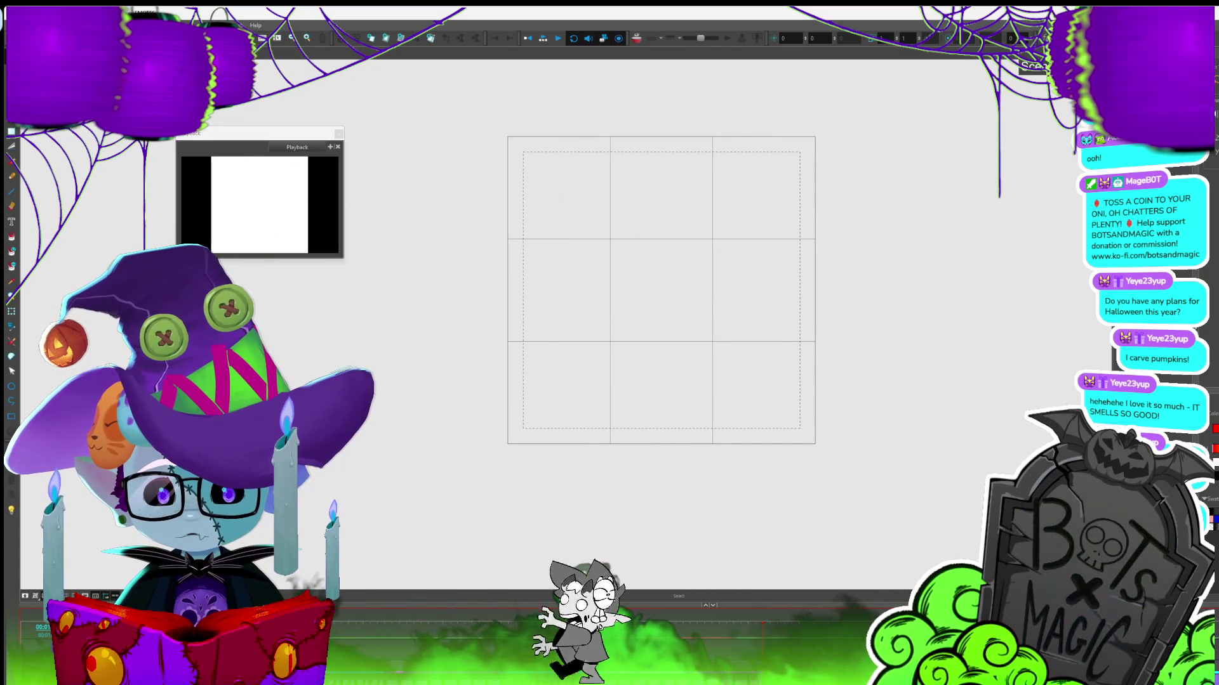
{"action": "key", "text": "period"}
{"action": "key", "text": "period"}
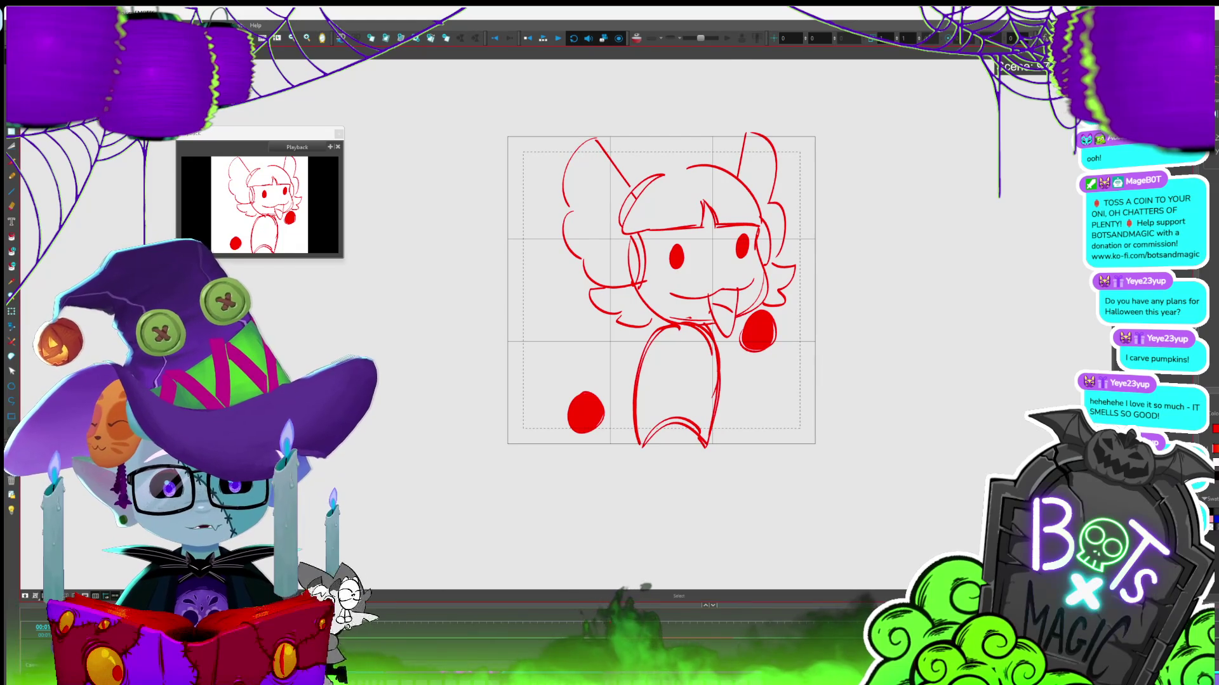
{"action": "key", "text": "2"}
{"action": "left_click", "coordinate": [543, 39]}
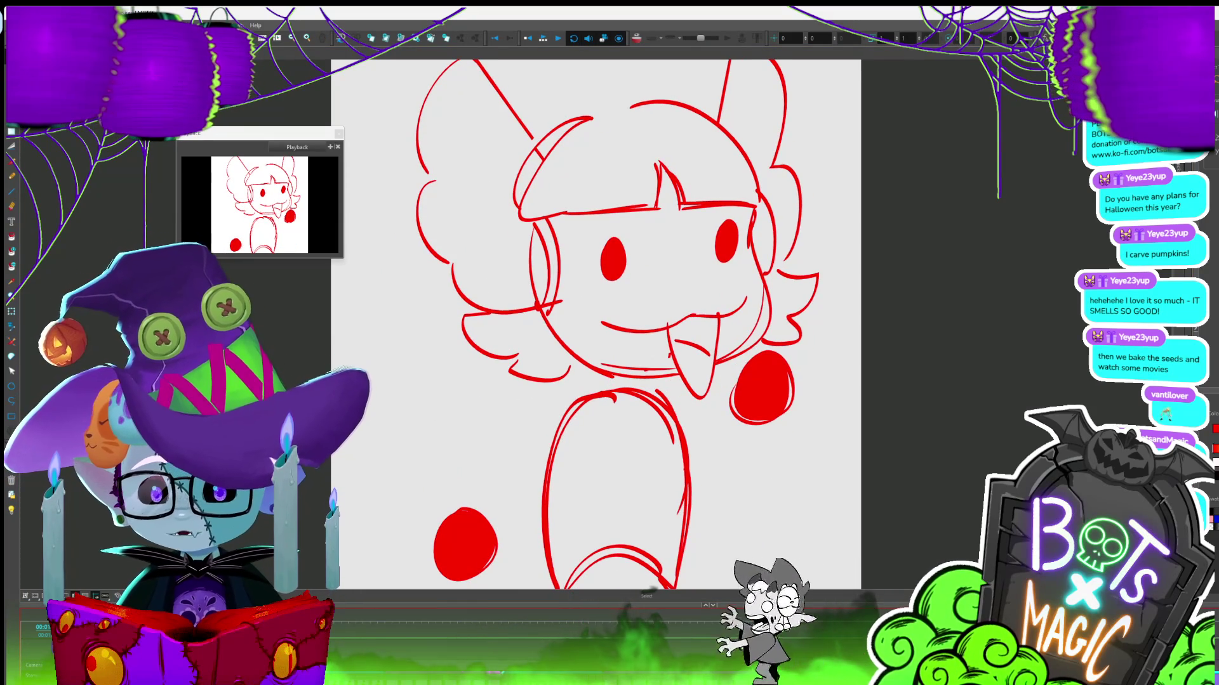
Enter 0 as the new duration in Modify Panels Duration, then restart playback
{"action": "left_click", "coordinate": [94, 26]}
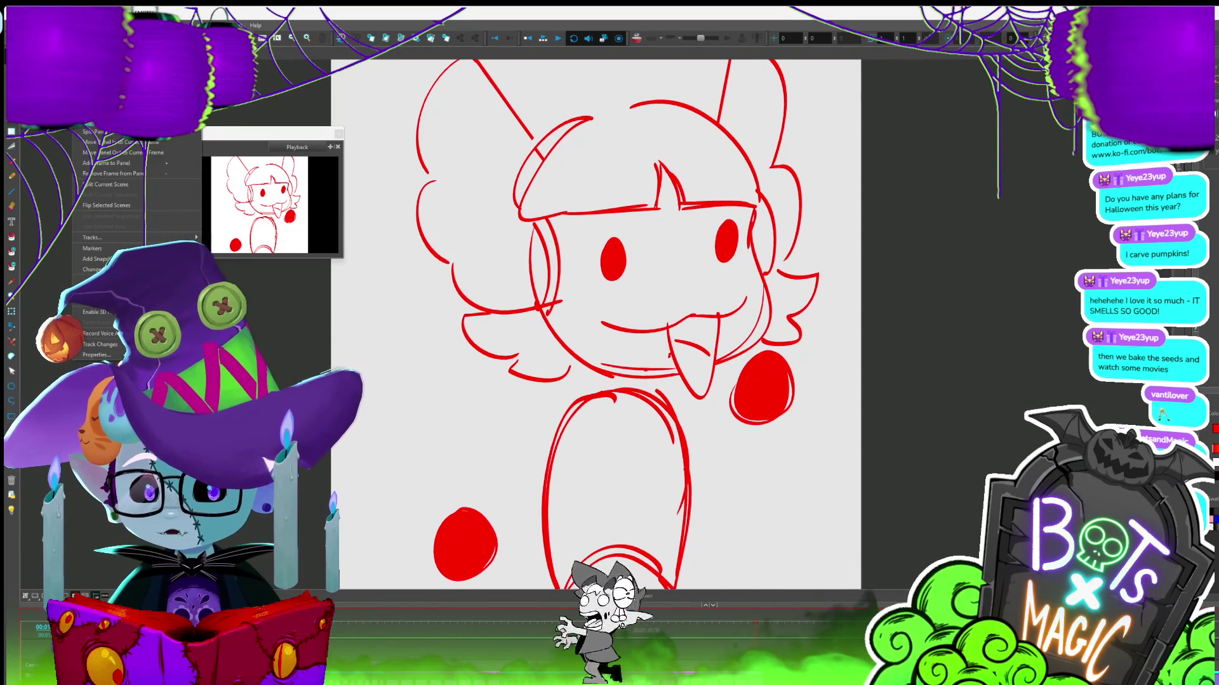
{"action": "left_click", "coordinate": [95, 269]}
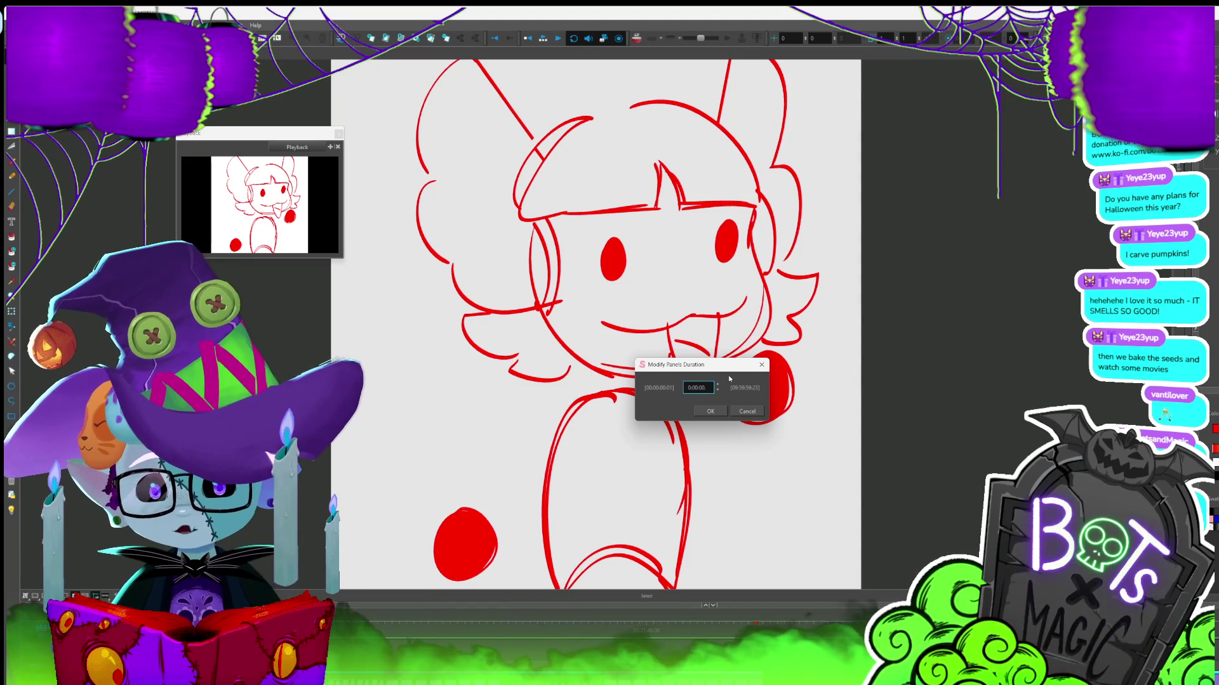
{"action": "type", "text": "01"}
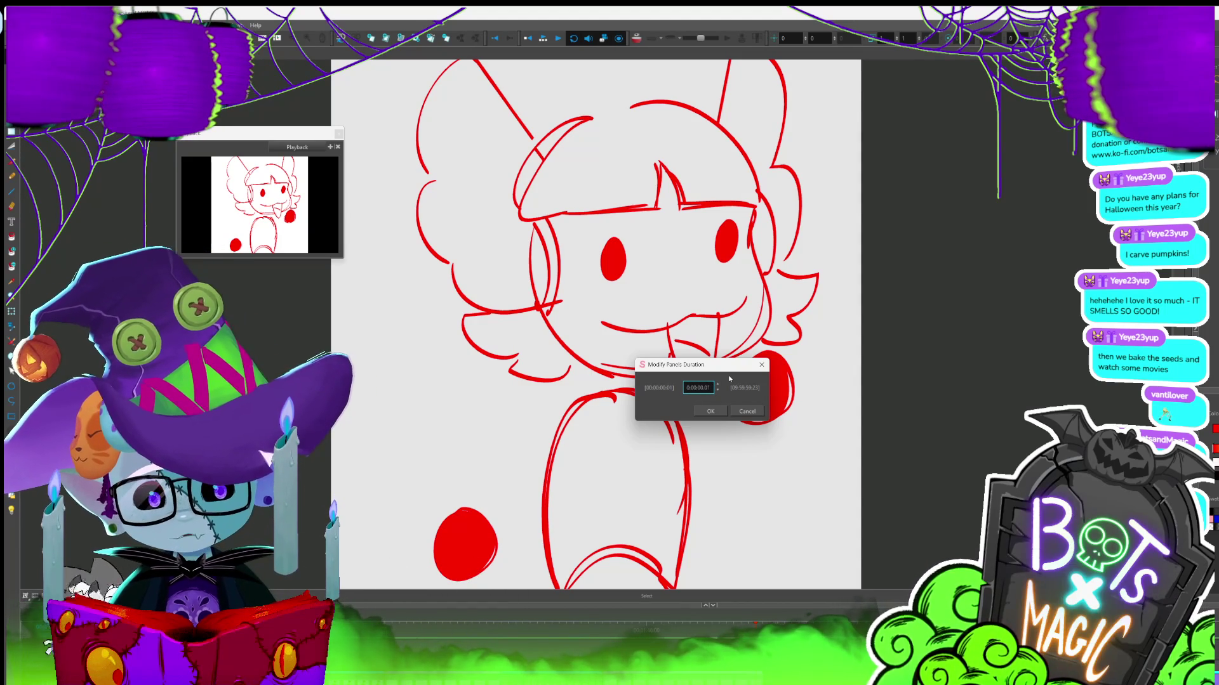
{"action": "left_click", "coordinate": [710, 412]}
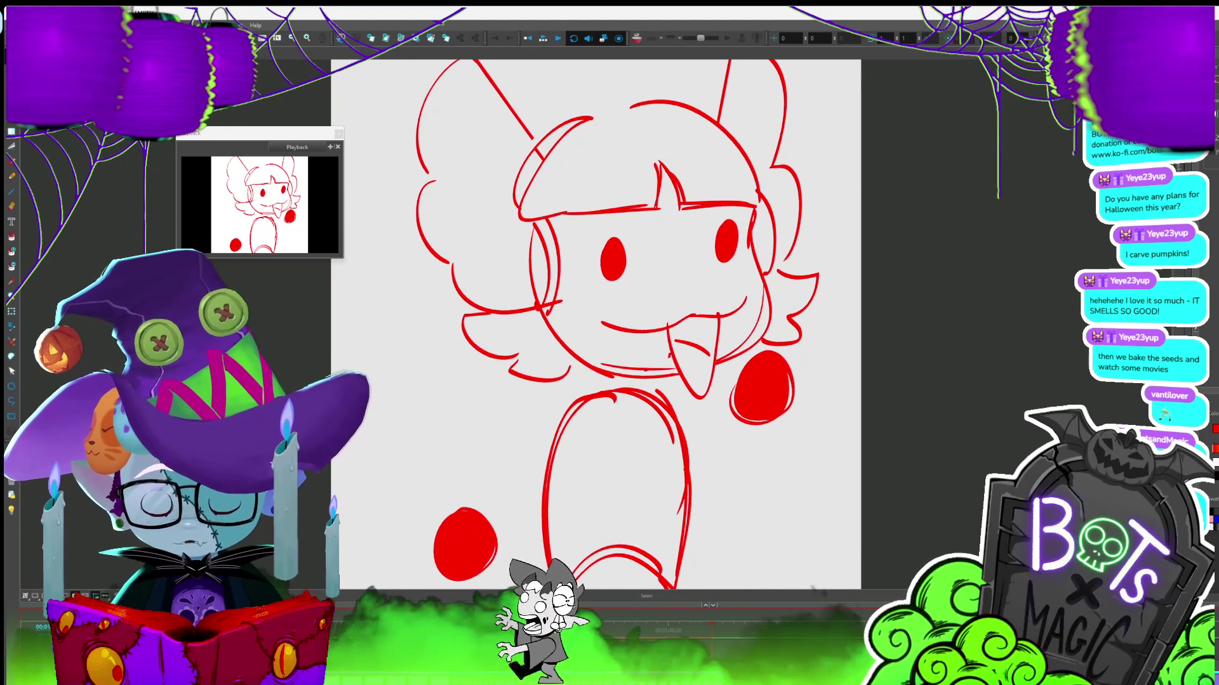
{"action": "left_click", "coordinate": [544, 40]}
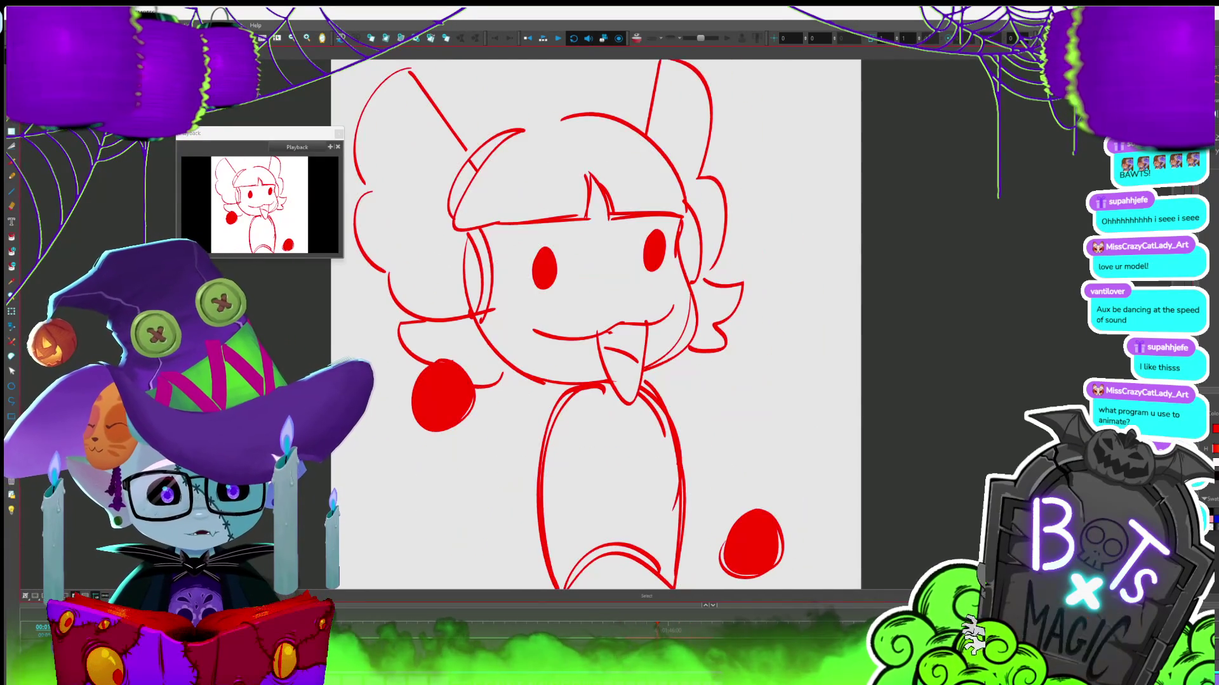
Zoom out over the stage until the full camera frame and grid show
{"action": "scroll", "coordinate": [753, 243], "scroll_direction": "down", "scroll_amount": 3}
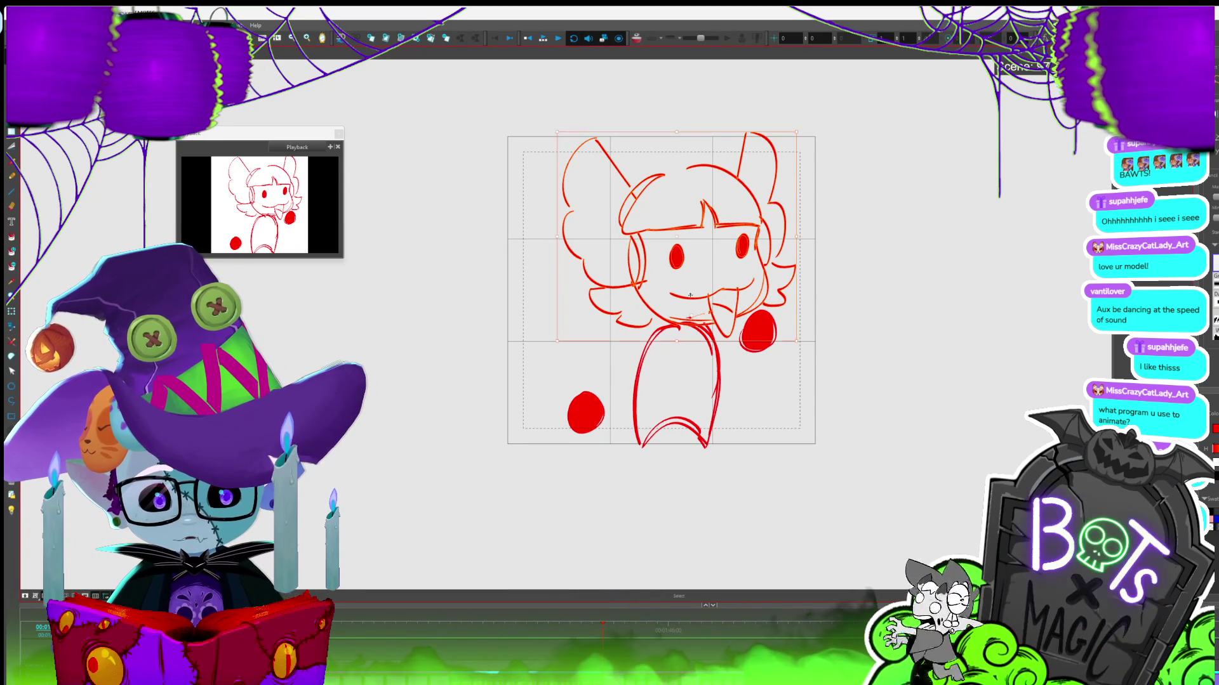
Stop playback, step to the later pose with the head further right, and play the selection
{"action": "key", "text": "Return"}
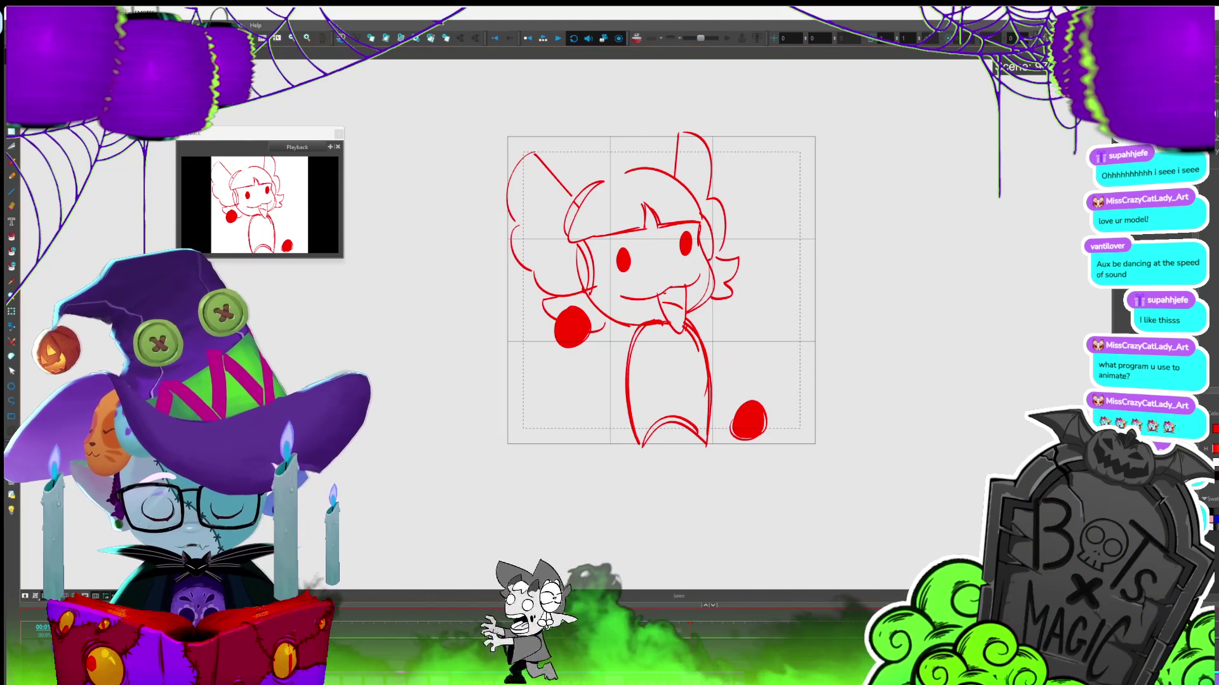
{"action": "key", "text": "period"}
{"action": "key", "text": "period"}
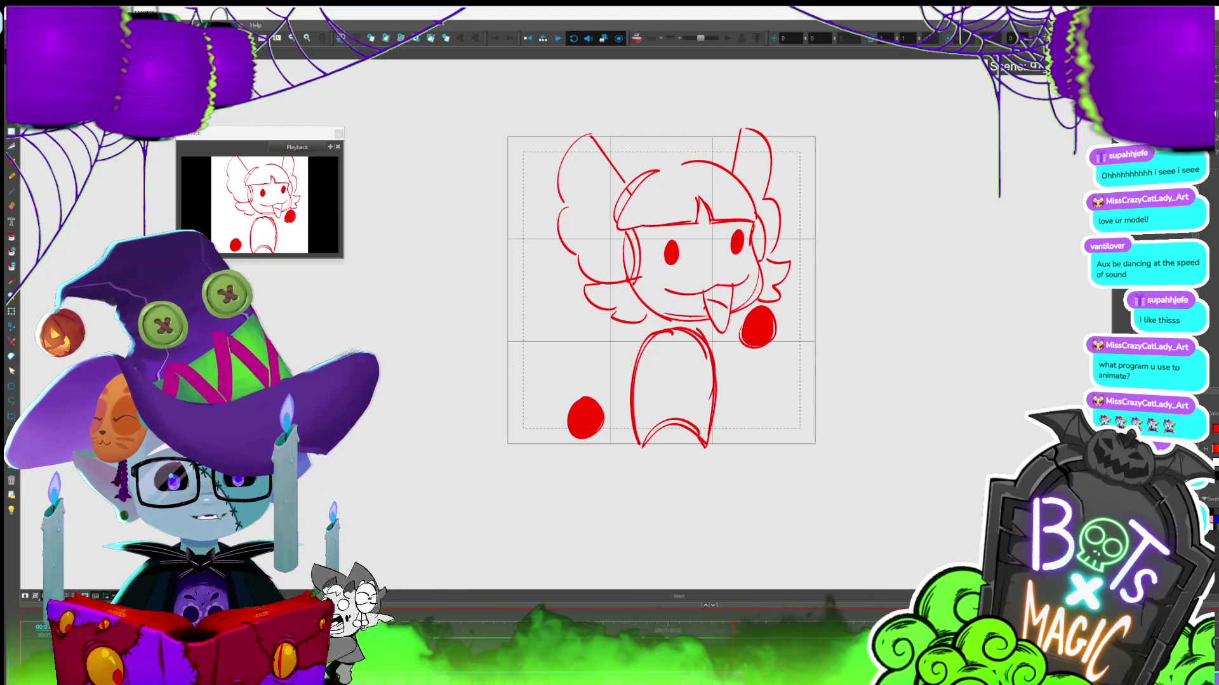
{"action": "left_click", "coordinate": [545, 38]}
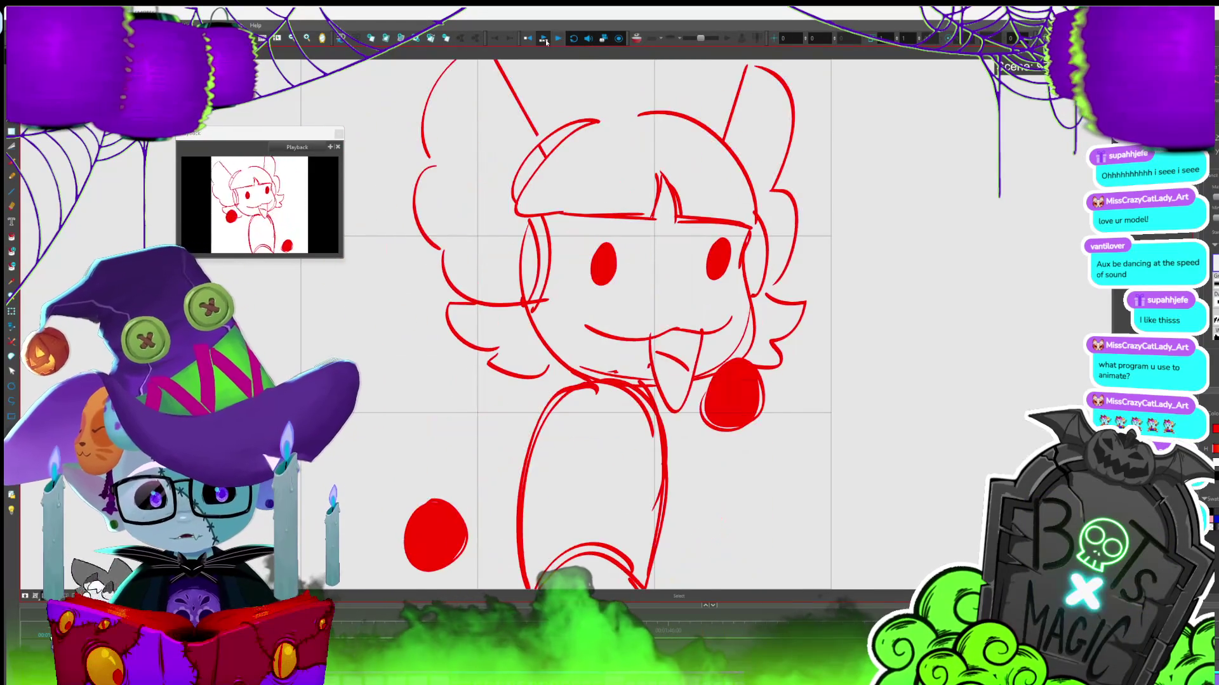
Zoom out with Shift+M to fit the entire camera frame and field grid
{"action": "key", "text": "shift+m"}
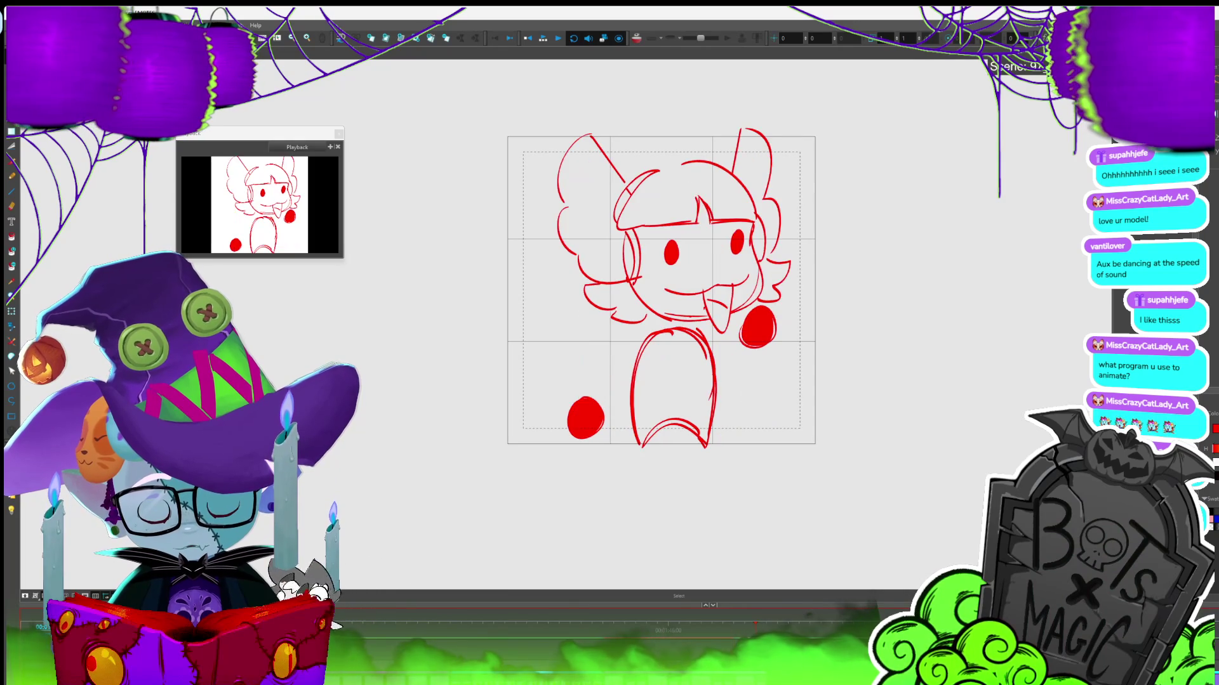
Stop playback, zoom in closer on the character, and play the pose cycle again
{"action": "left_click", "coordinate": [544, 40]}
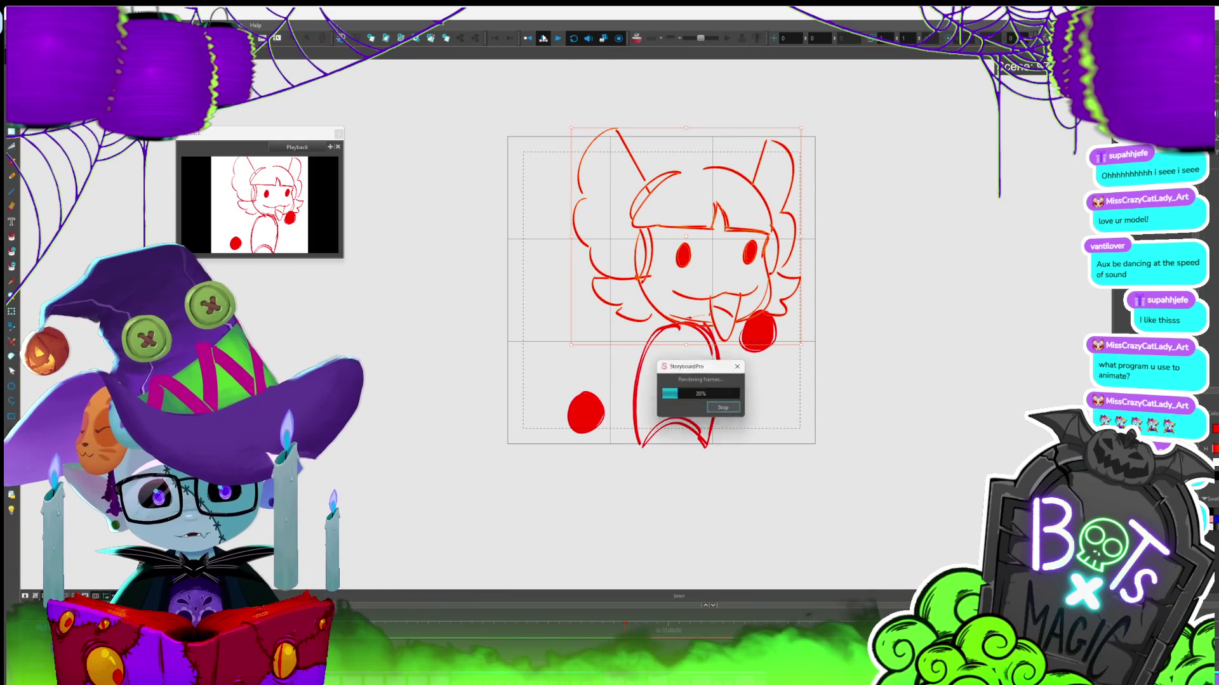
{"action": "key", "text": "2"}
{"action": "key", "text": "2"}
{"action": "key", "text": "1"}
{"action": "left_click", "coordinate": [544, 40]}
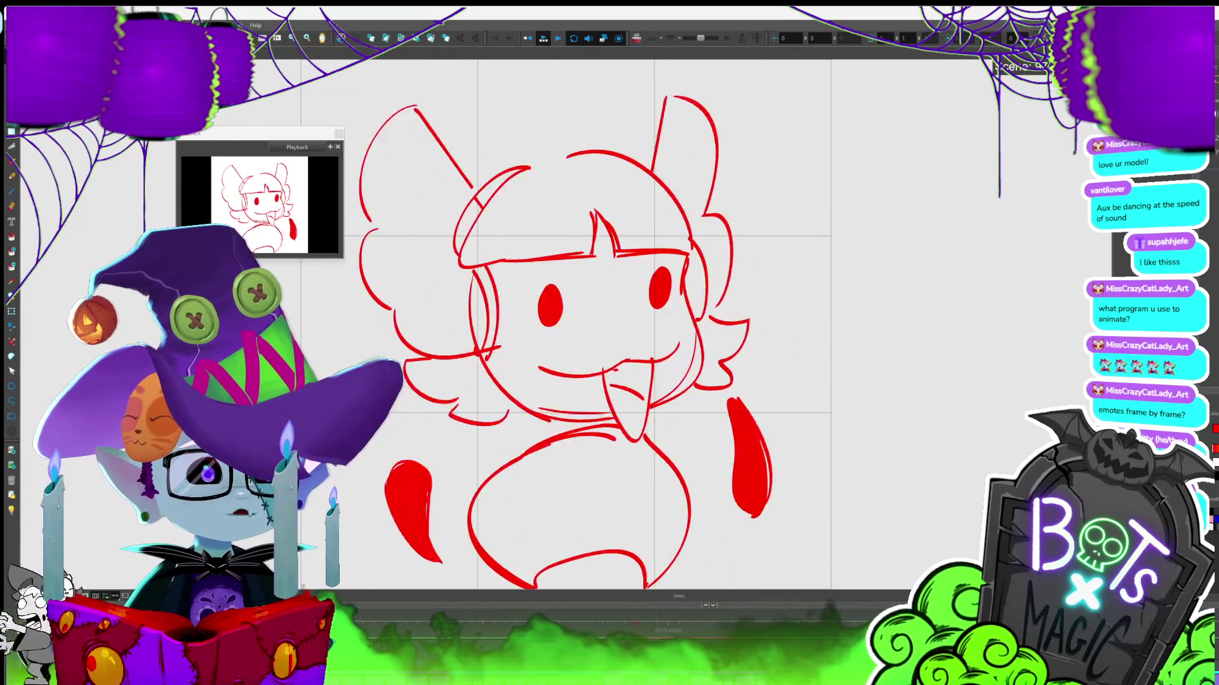
Zoom out, save the project with Ctrl+S, and pick the right round red hand
{"action": "key", "text": "2"}
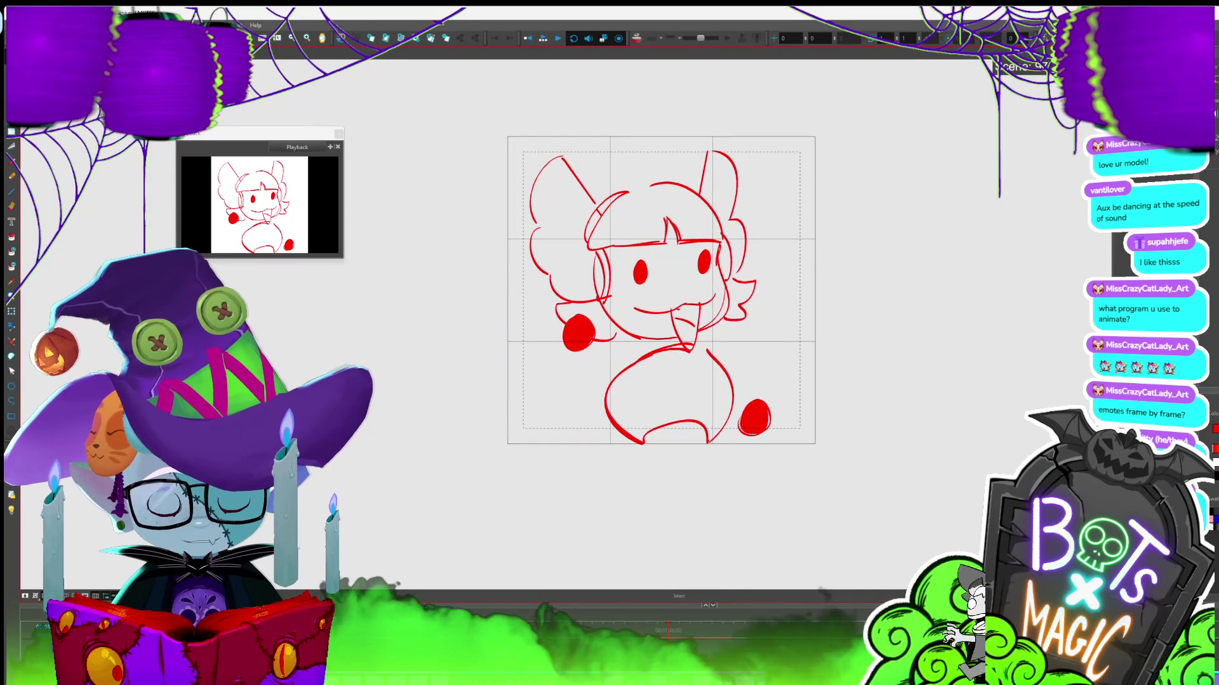
{"action": "key", "text": "ctrl+s"}
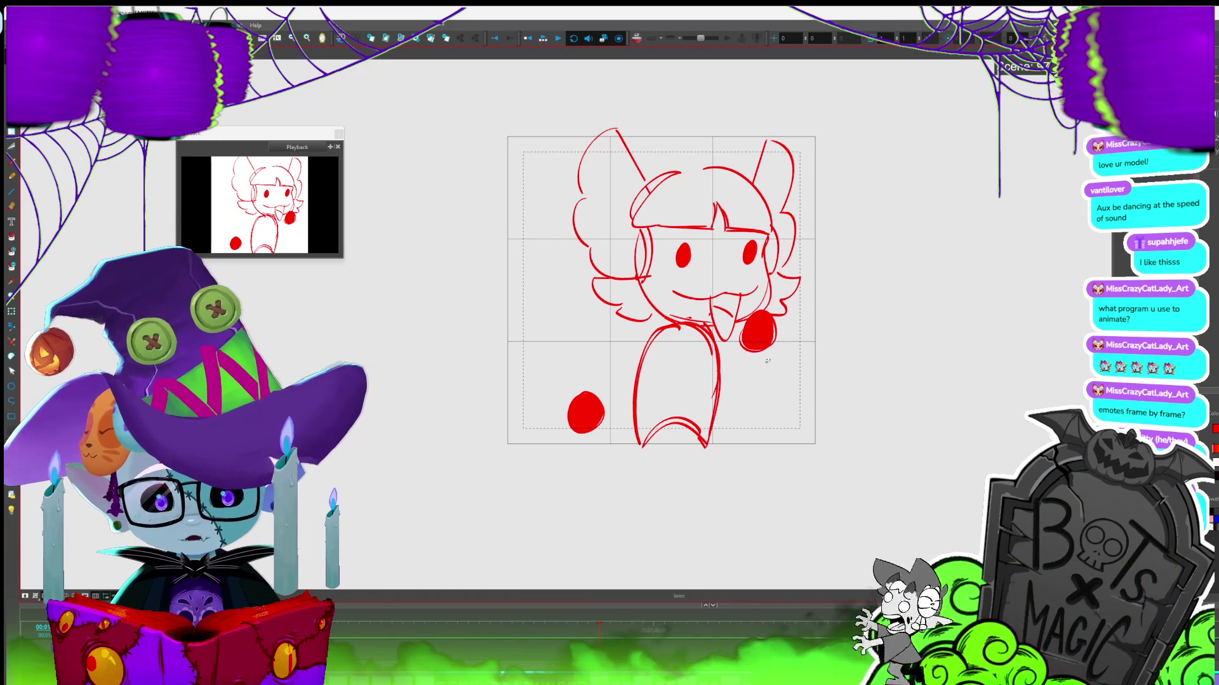
{"action": "left_click", "coordinate": [757, 331]}
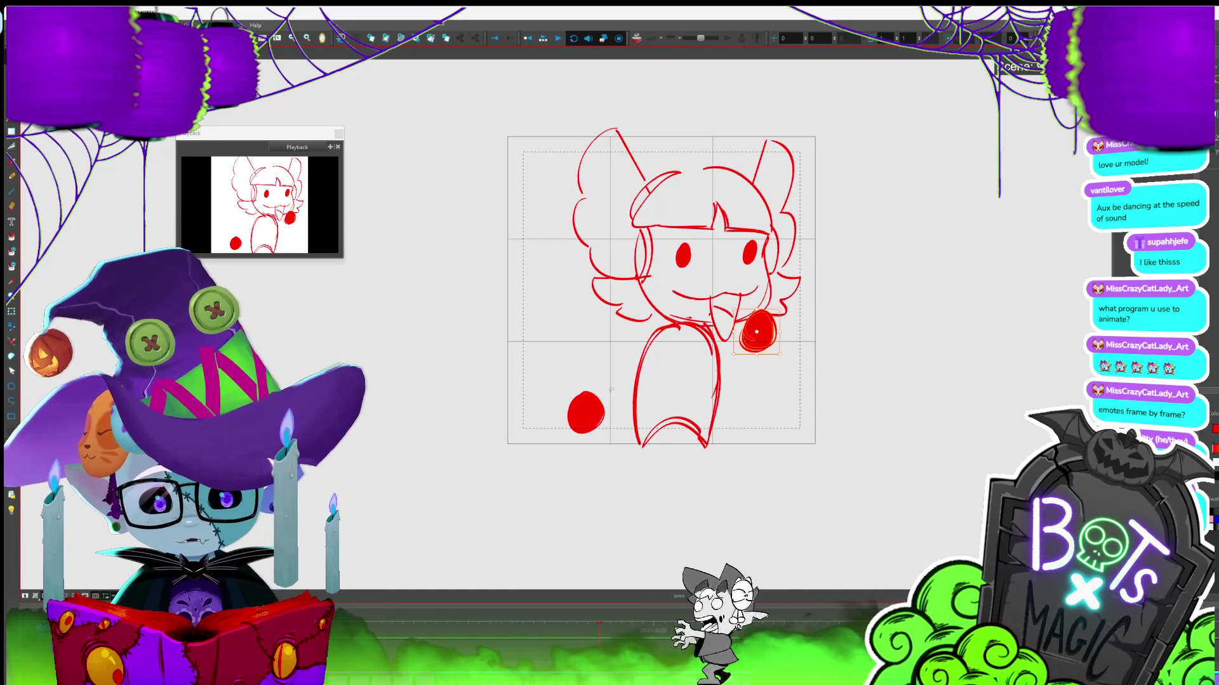
Select both round red hands and flip them horizontally so they swap sides
{"action": "key", "text": "ctrl+a"}
{"action": "key", "text": "4"}
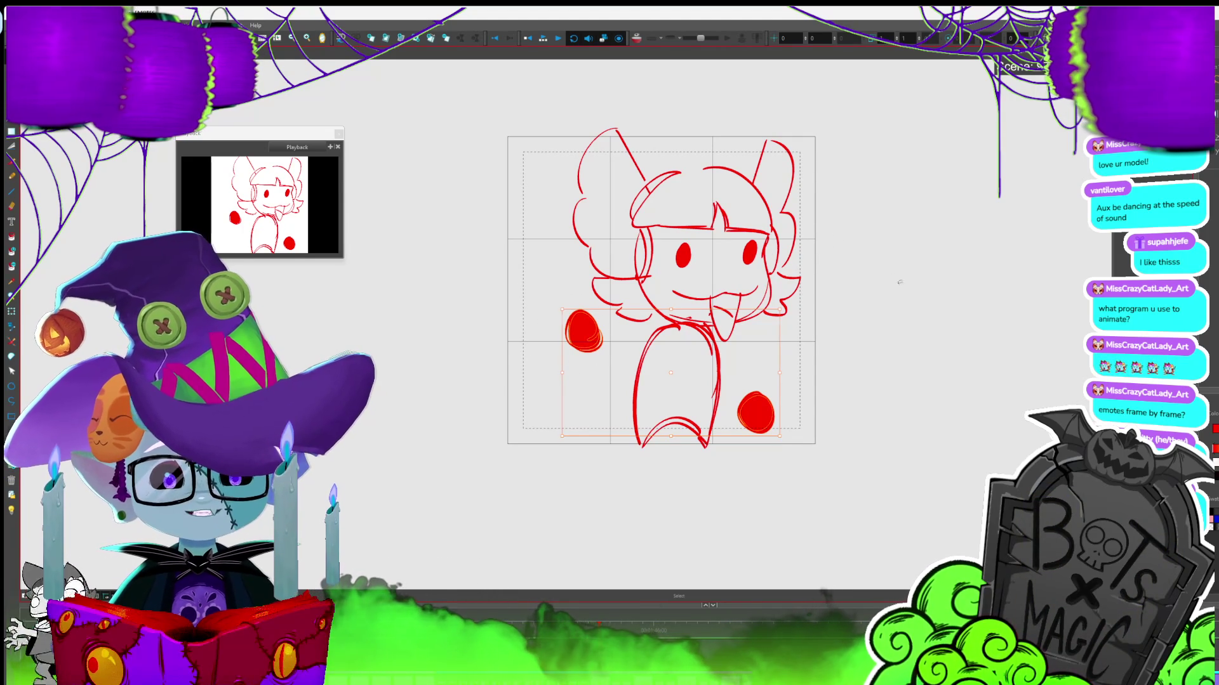
{"action": "left_click", "coordinate": [896, 273]}
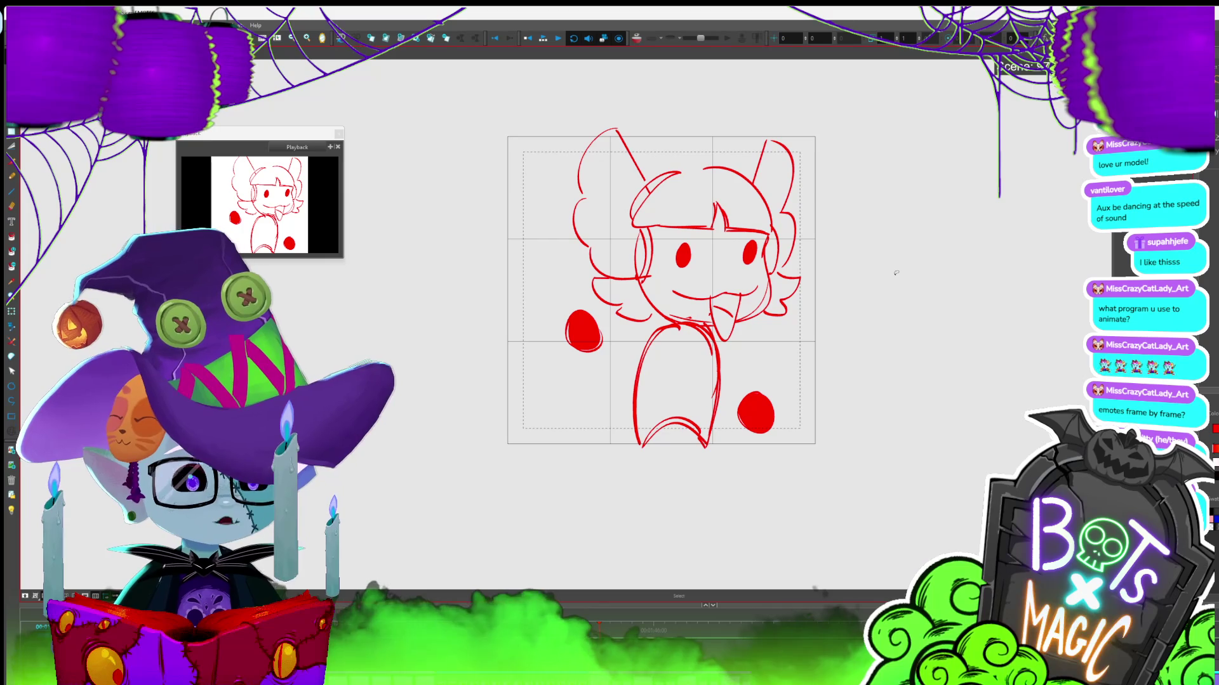
Step through neighbouring frames to review the poses, then pick the long left red hand
{"action": "key", "text": "period"}
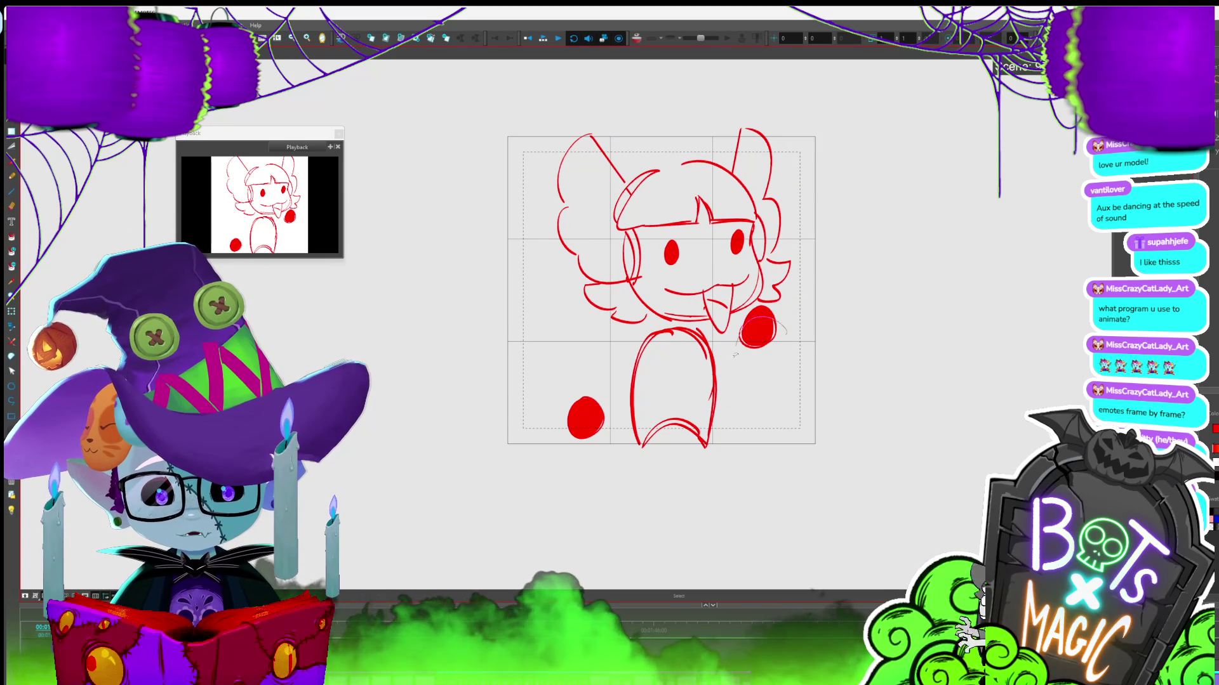
{"action": "key", "text": "period"}
{"action": "key", "text": "period"}
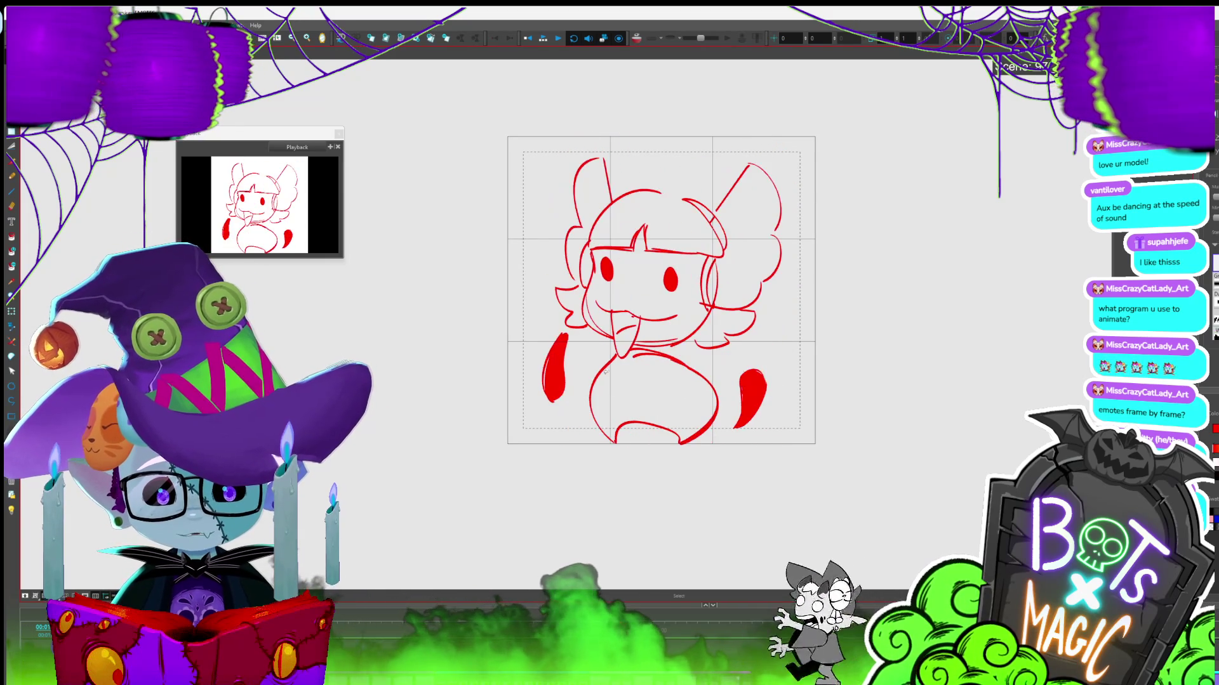
{"action": "key", "text": "period"}
{"action": "key", "text": "period"}
{"action": "key", "text": "period"}
{"action": "key", "text": "period"}
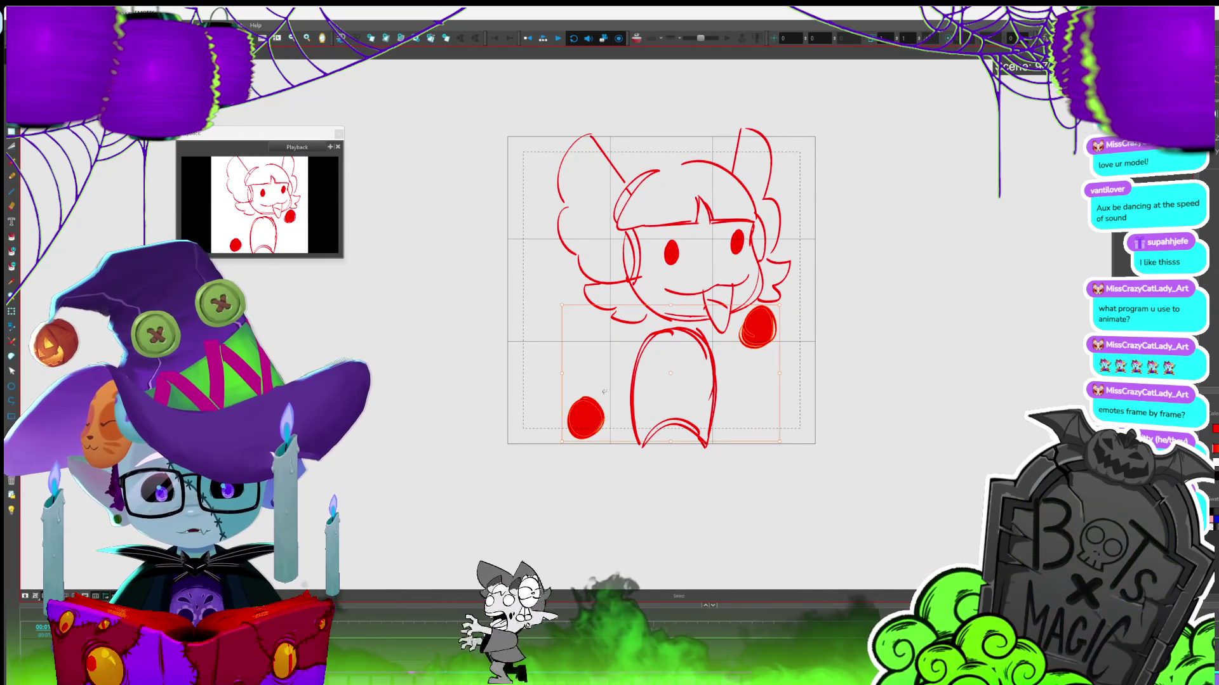
{"action": "key", "text": "period"}
{"action": "key", "text": "period"}
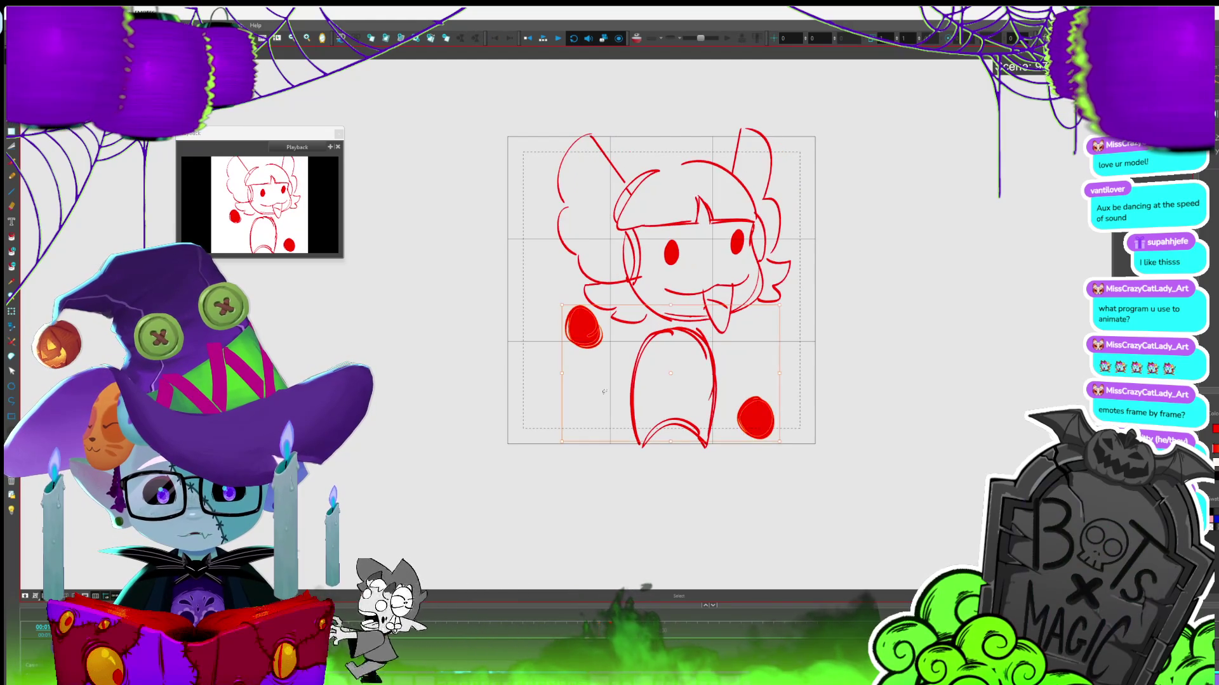
{"action": "key", "text": "comma"}
{"action": "key", "text": "period"}
{"action": "left_click", "coordinate": [588, 374]}
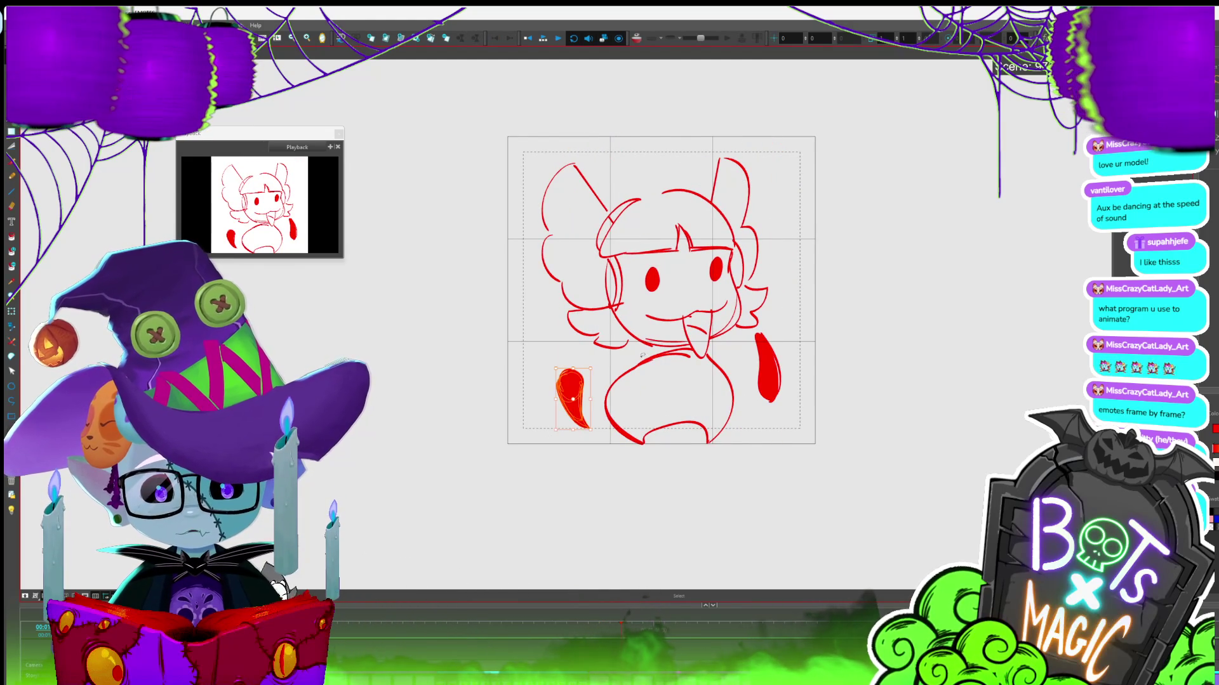
On the raised-arm pose, flip both long red hands vertically and nudge them right
{"action": "key", "text": "period"}
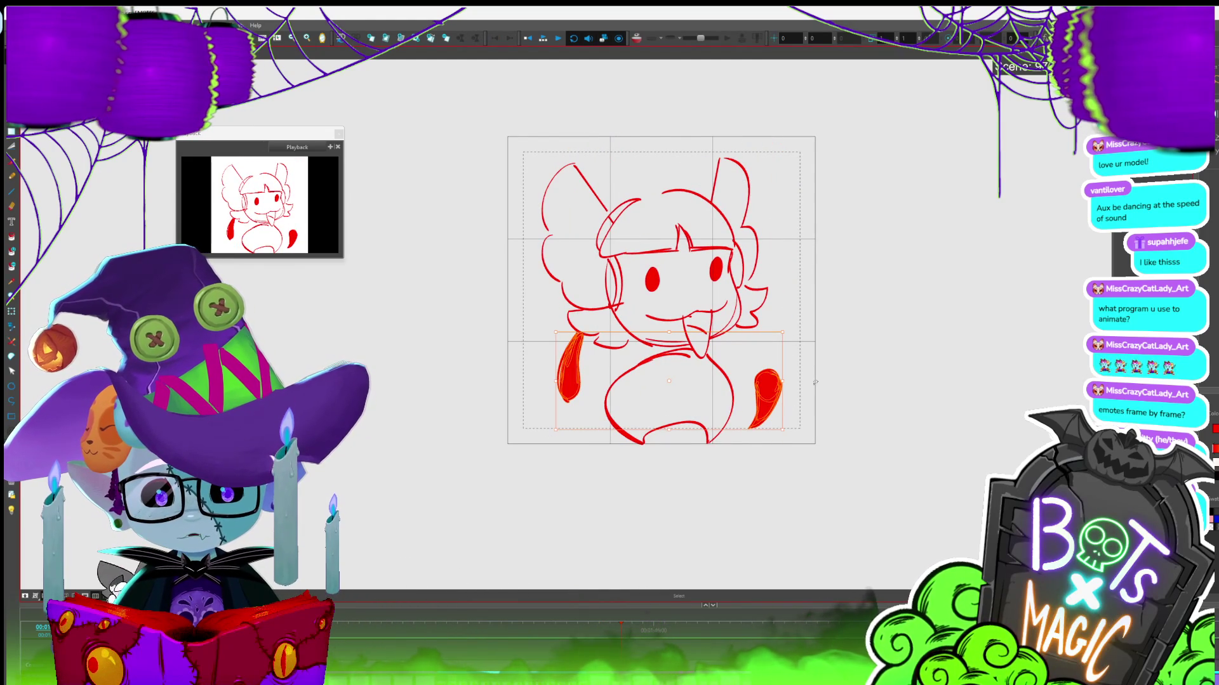
{"action": "key", "text": "comma"}
{"action": "key", "text": "period"}
{"action": "key", "text": "period"}
{"action": "key", "text": "period"}
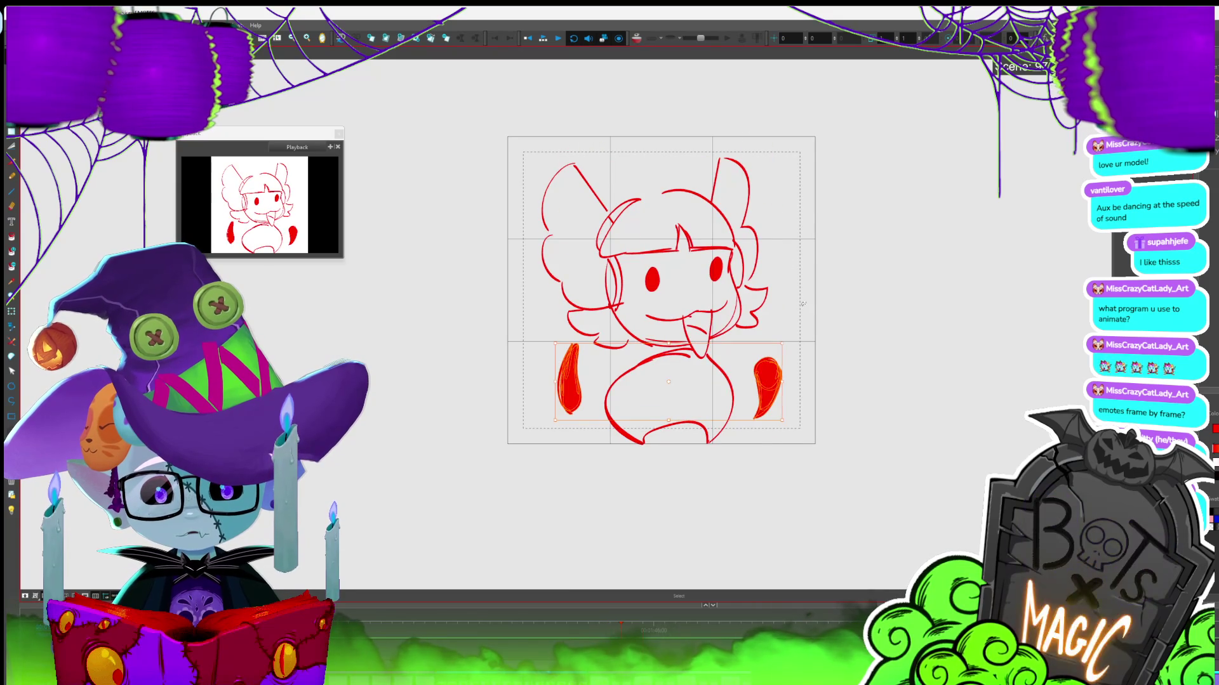
{"action": "key", "text": "period"}
{"action": "left_click_drag", "start_coordinate": [600, 363], "coordinate": [793, 417]}
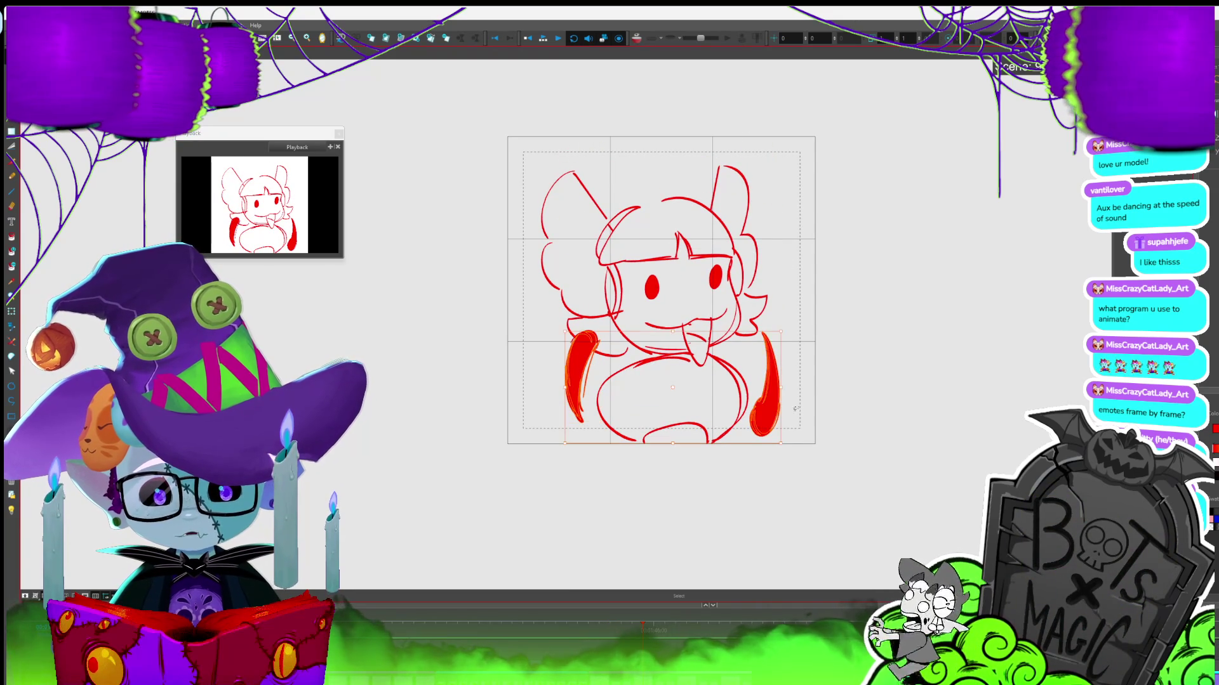
{"action": "key", "text": "5"}
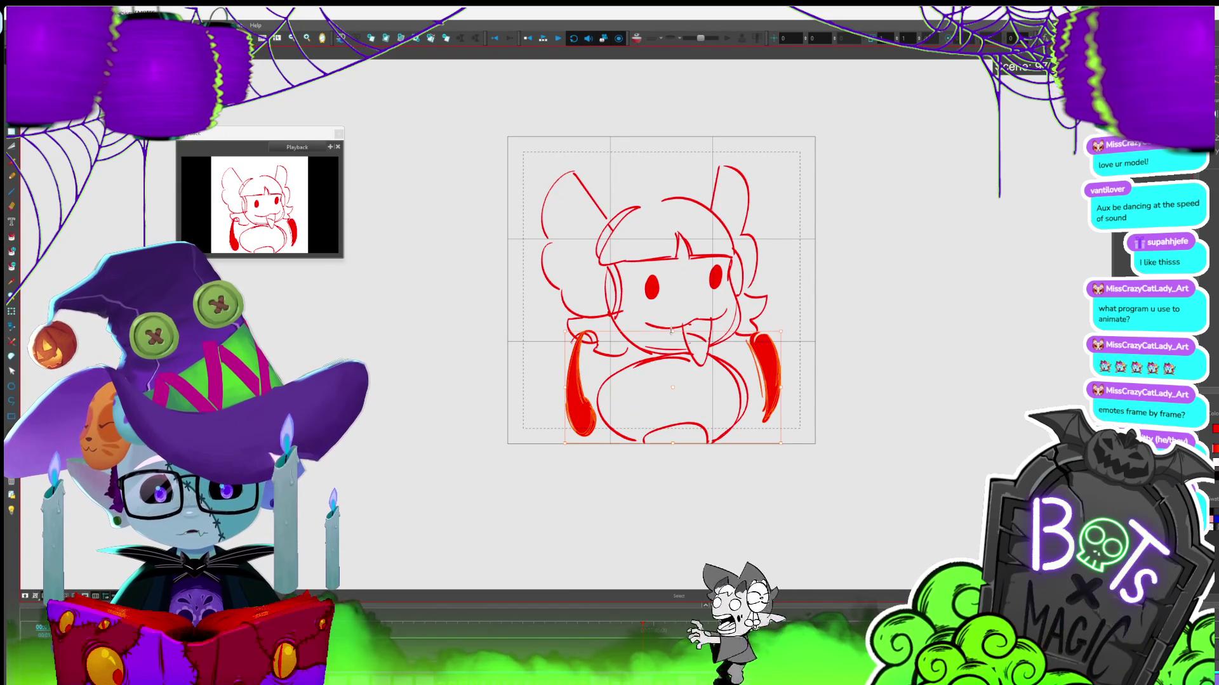
{"action": "left_click_drag", "start_coordinate": [770, 358], "coordinate": [772, 358]}
{"action": "key", "text": "."}
{"action": "key", "text": "."}
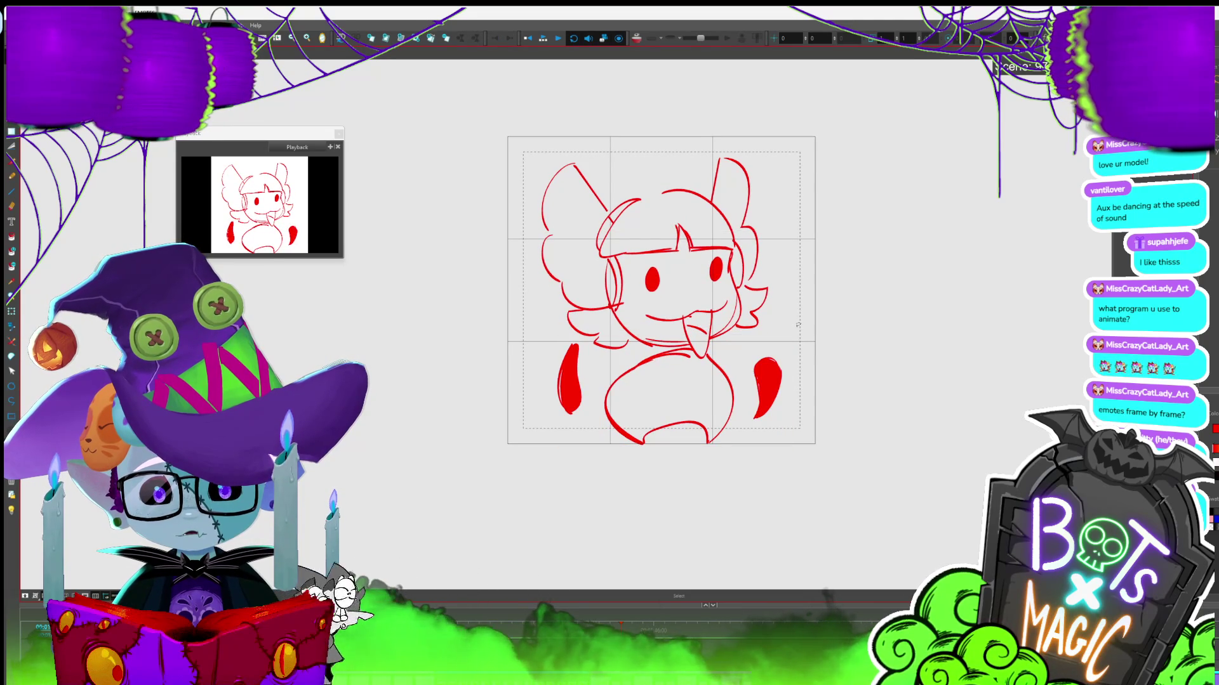
Test removing the left red hand, restore it, and advance two frames
{"action": "left_click_drag", "start_coordinate": [569, 337], "coordinate": [592, 387]}
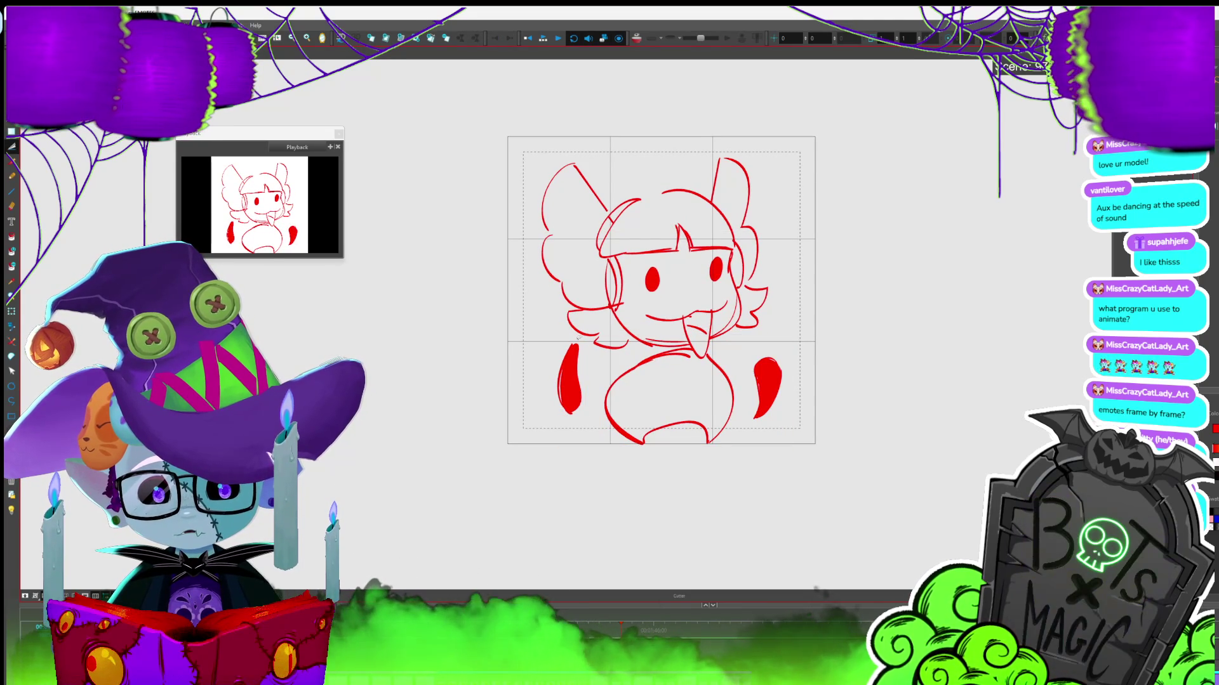
{"action": "left_click", "coordinate": [575, 341]}
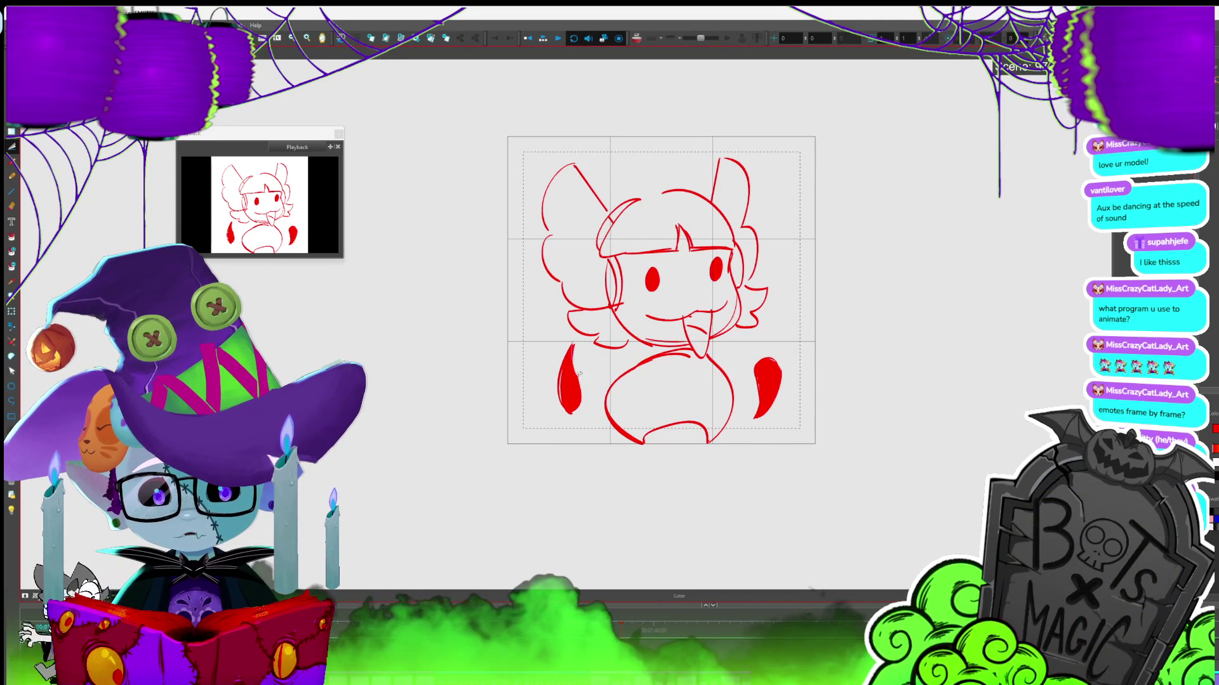
{"action": "key", "text": "Delete"}
{"action": "key", "text": "ctrl+z"}
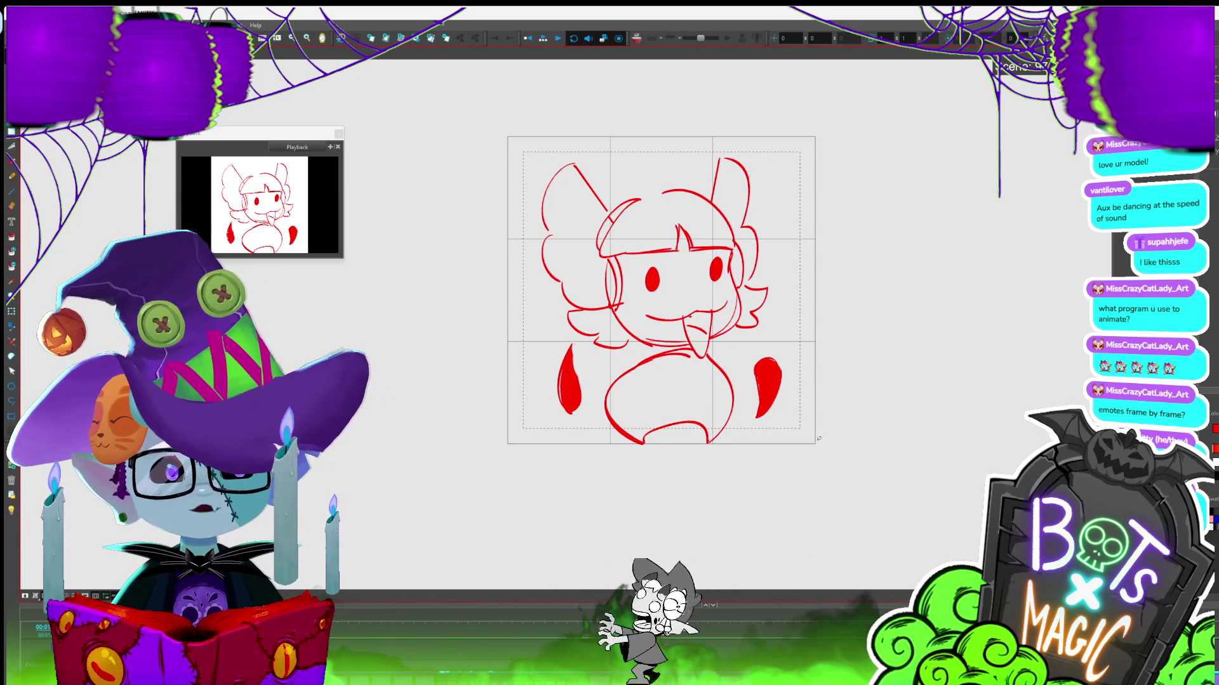
{"action": "key", "text": "period"}
{"action": "key", "text": "period"}
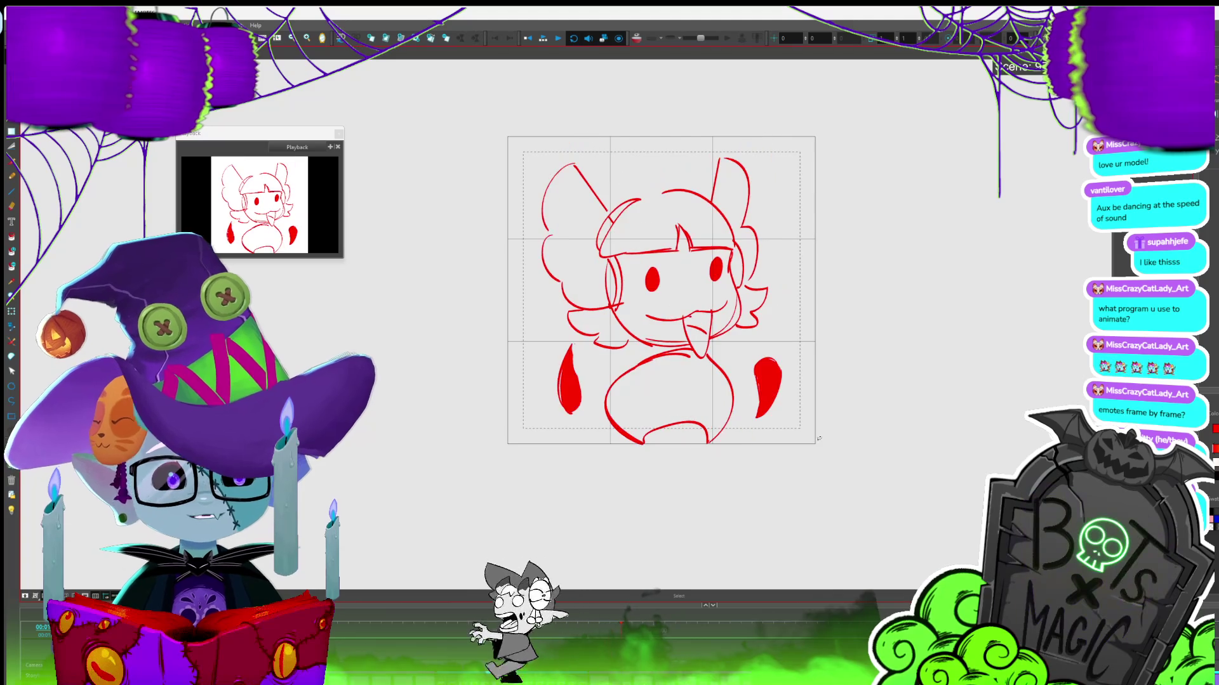
{"action": "key", "text": "period"}
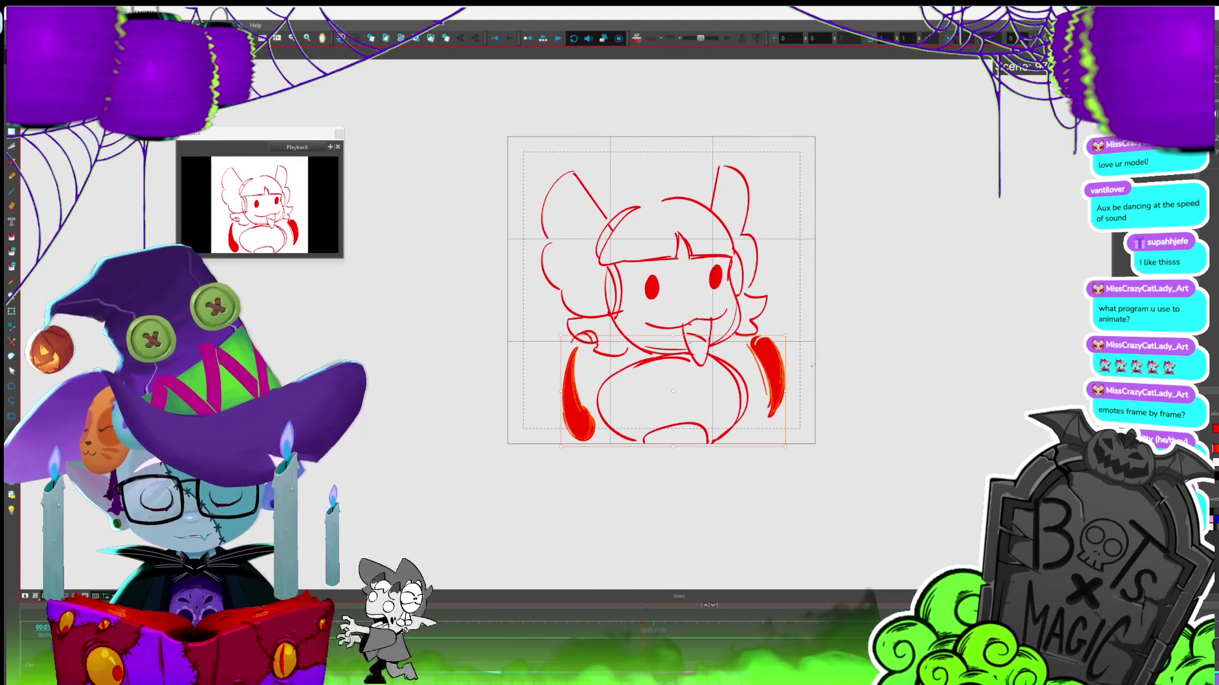
Shift the left red hand slightly left and brush over it to fill it solid
{"action": "left_click", "coordinate": [575, 406]}
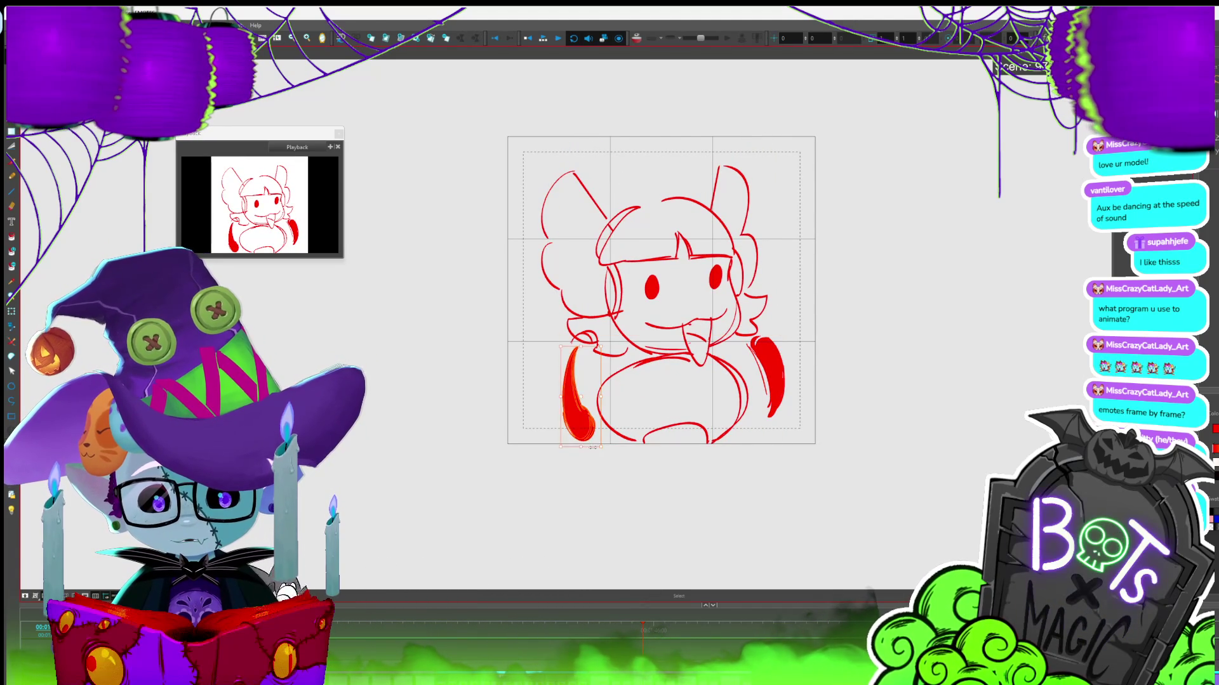
{"action": "left_click_drag", "start_coordinate": [575, 406], "coordinate": [570, 406]}
{"action": "key", "text": "alt+b"}
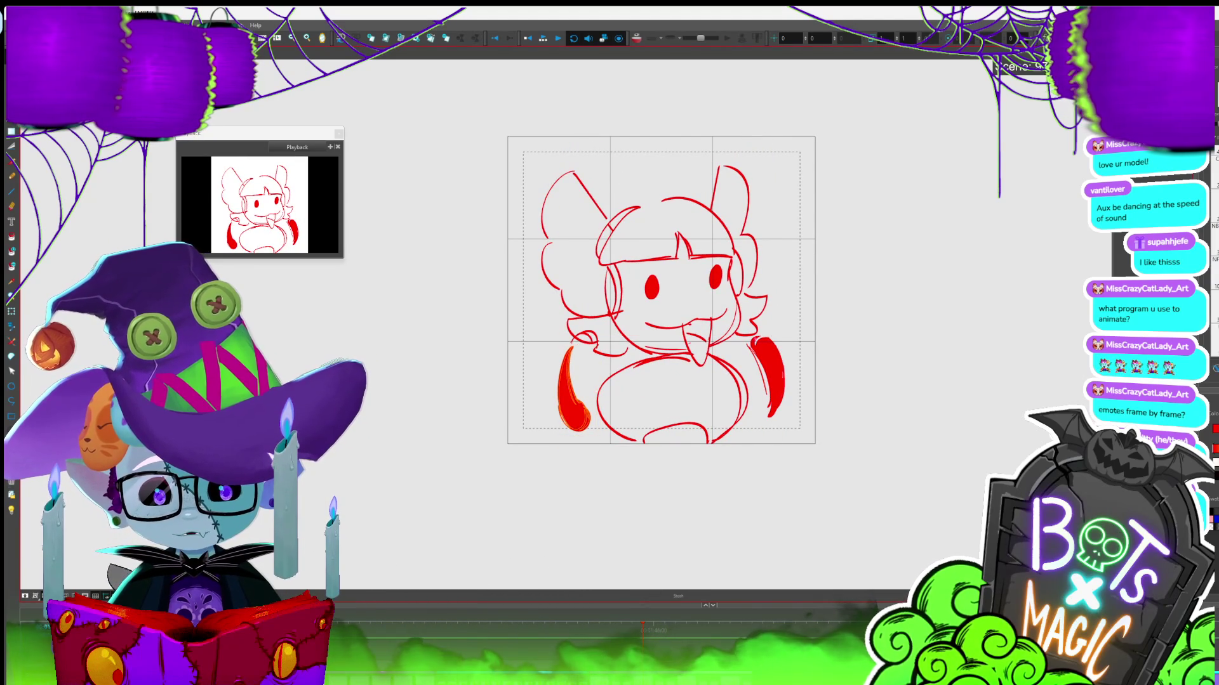
{"action": "left_click_drag", "start_coordinate": [567, 355], "coordinate": [579, 422]}
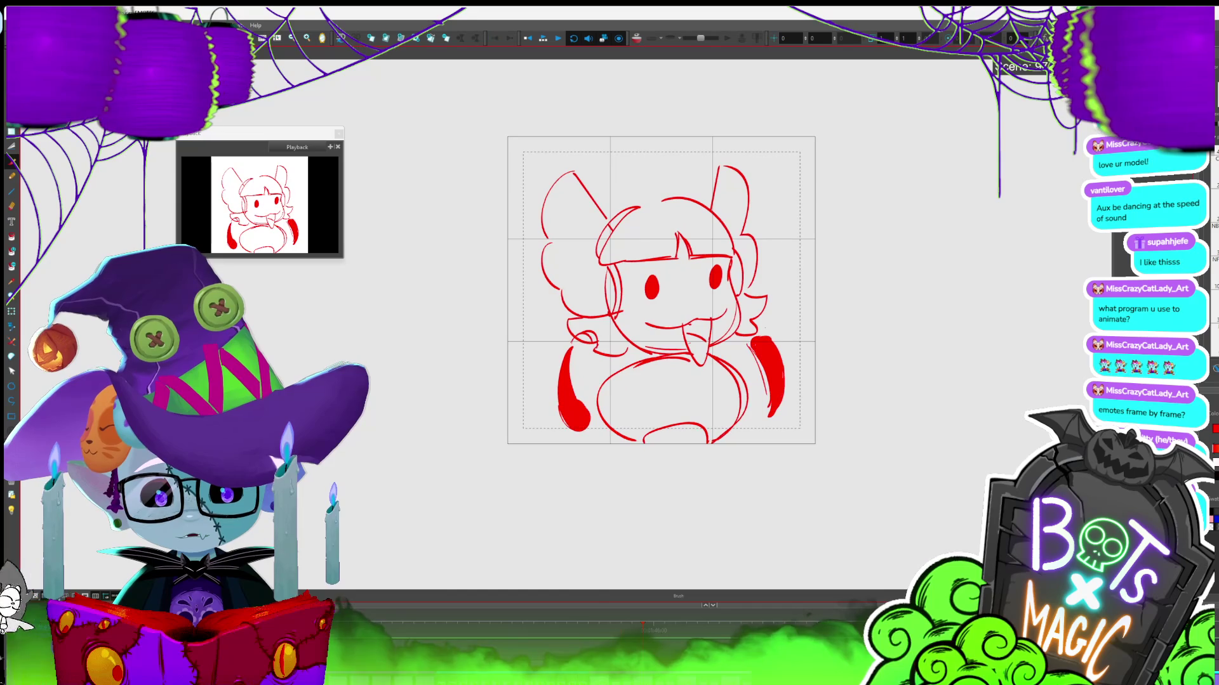
{"action": "key", "text": "alt+s"}
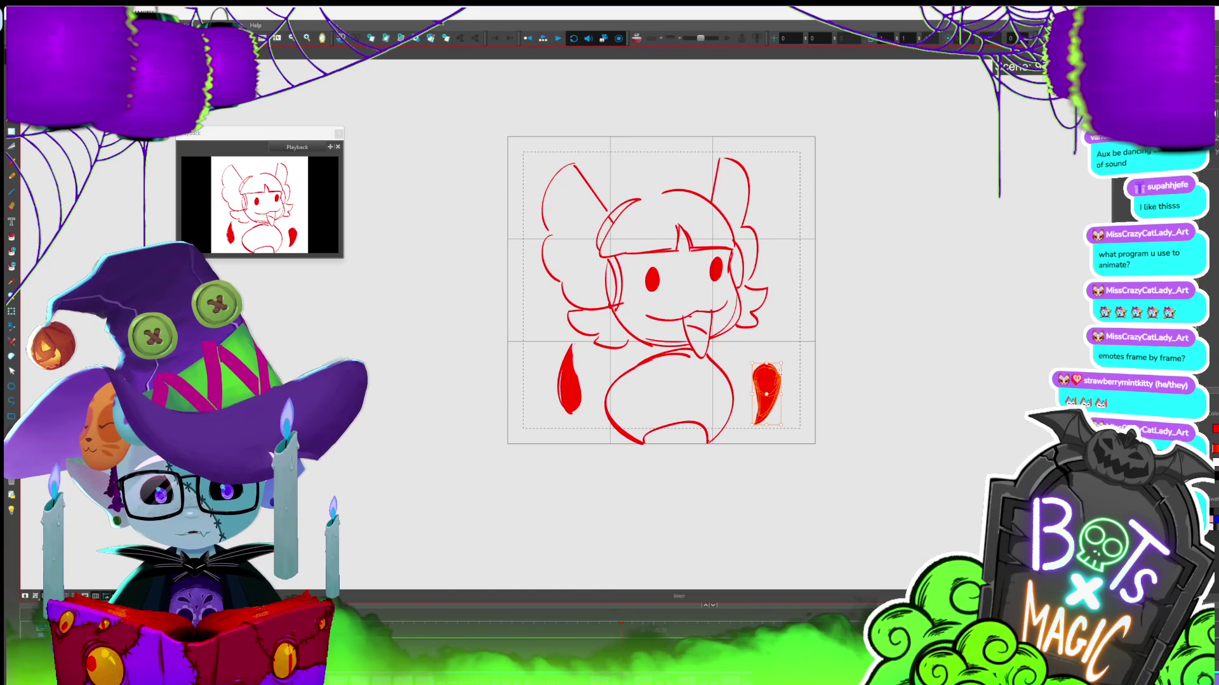
Select the right red hand and advance to the drawing with round red hands
{"action": "left_click", "coordinate": [789, 363]}
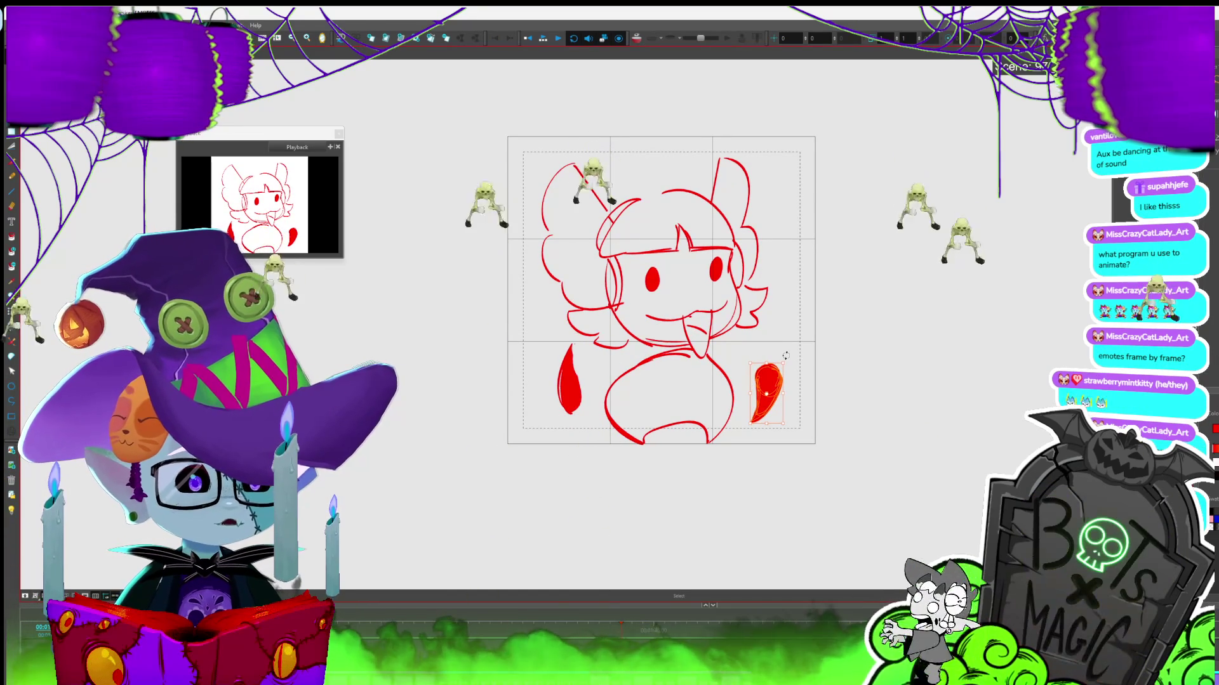
{"action": "key", "text": "period"}
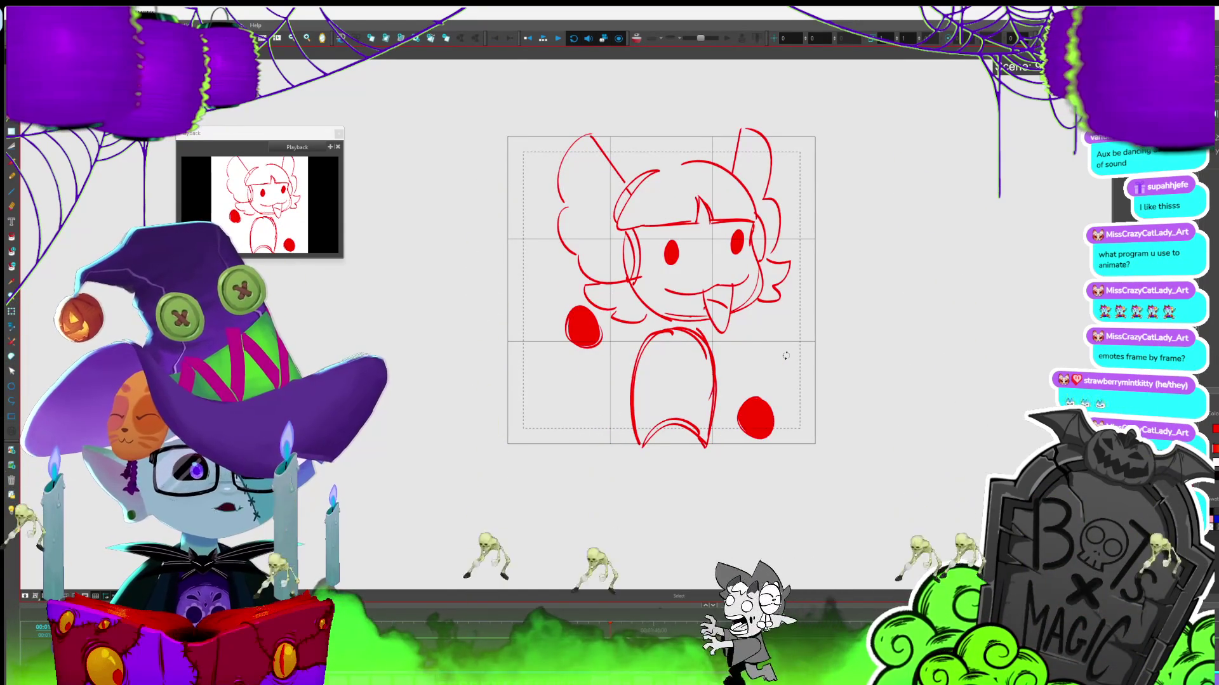
{"action": "key", "text": "comma"}
{"action": "key", "text": "period"}
{"action": "key", "text": "period"}
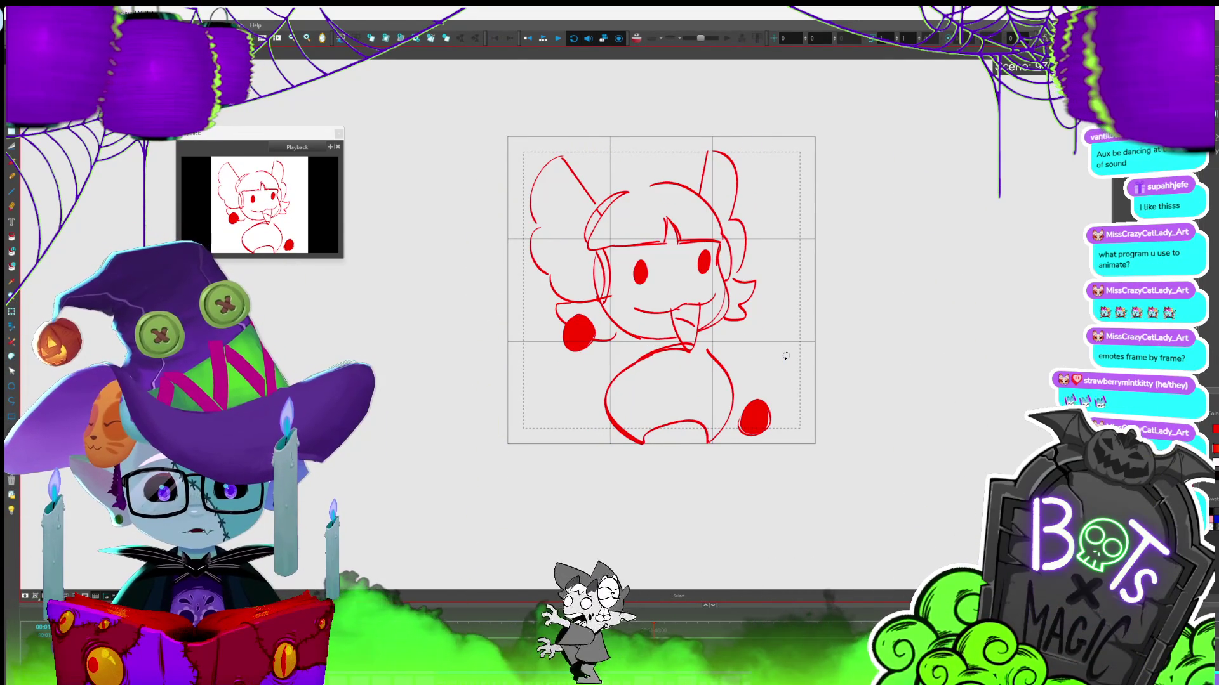
Select both round red hands and mirror them horizontally
{"action": "left_click_drag", "start_coordinate": [780, 441], "coordinate": [585, 311]}
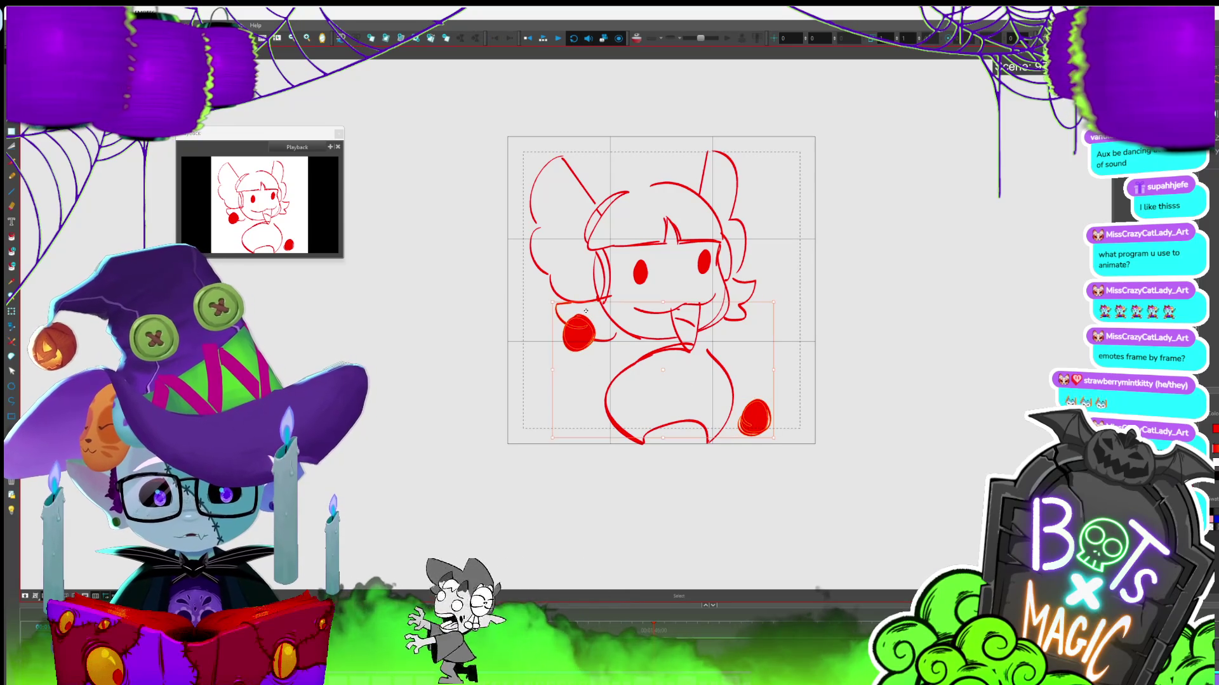
{"action": "left_click", "coordinate": [583, 348]}
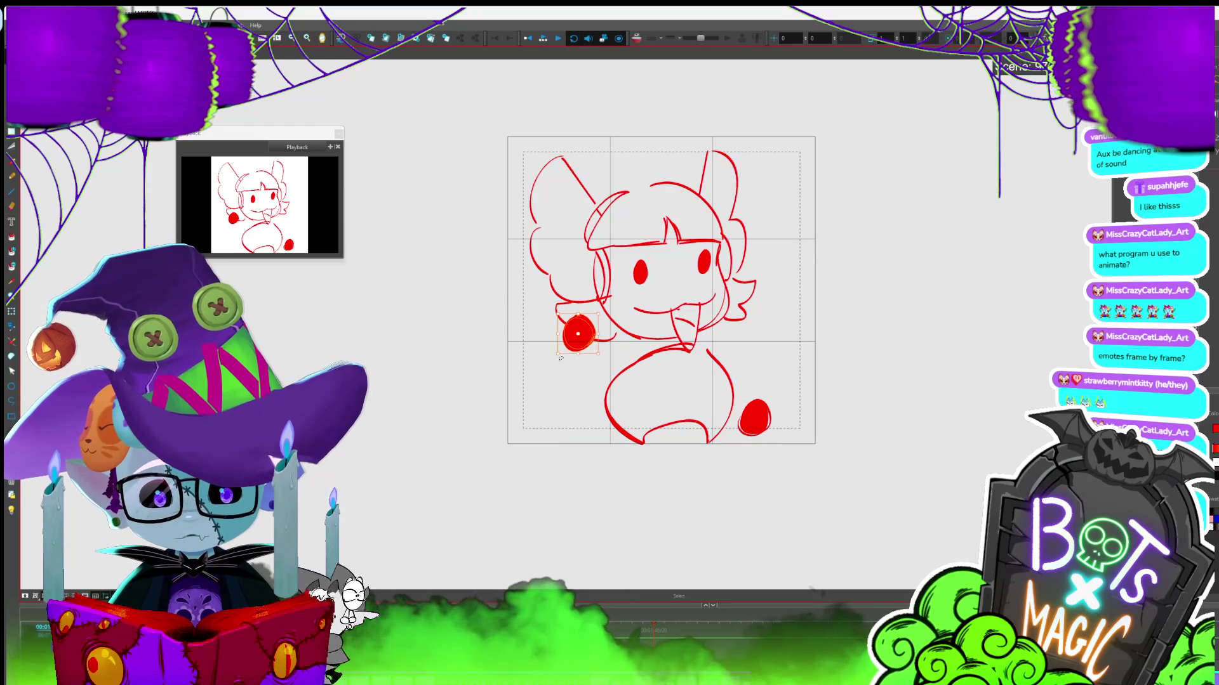
{"action": "left_click_drag", "start_coordinate": [554, 309], "coordinate": [794, 434]}
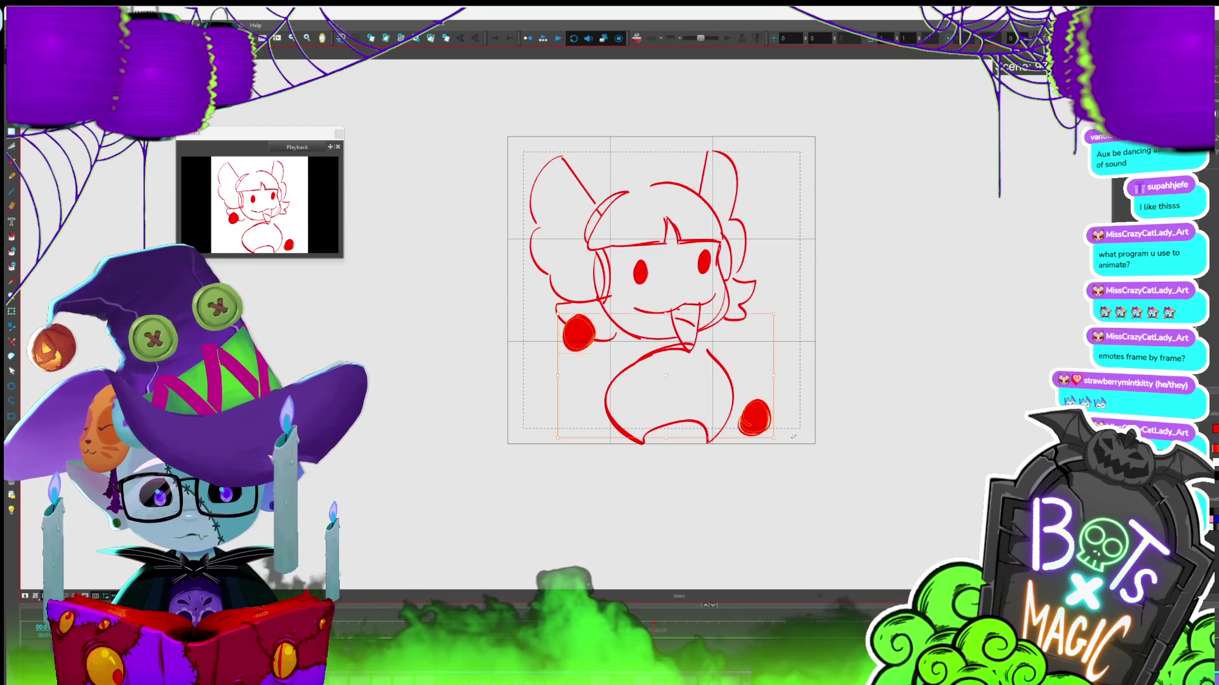
{"action": "key", "text": "4"}
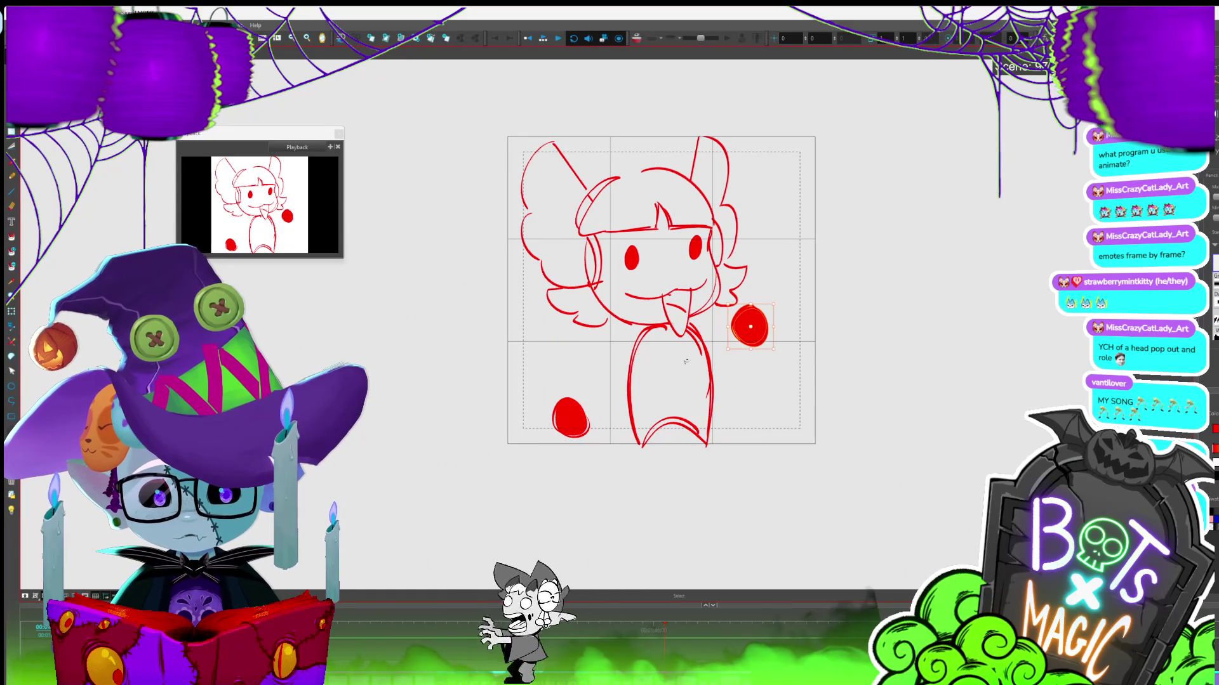
Select the lower-left red hand alone while stepping through the next drawings of the pose
{"action": "left_click", "coordinate": [584, 413]}
{"action": "key", "text": "."}
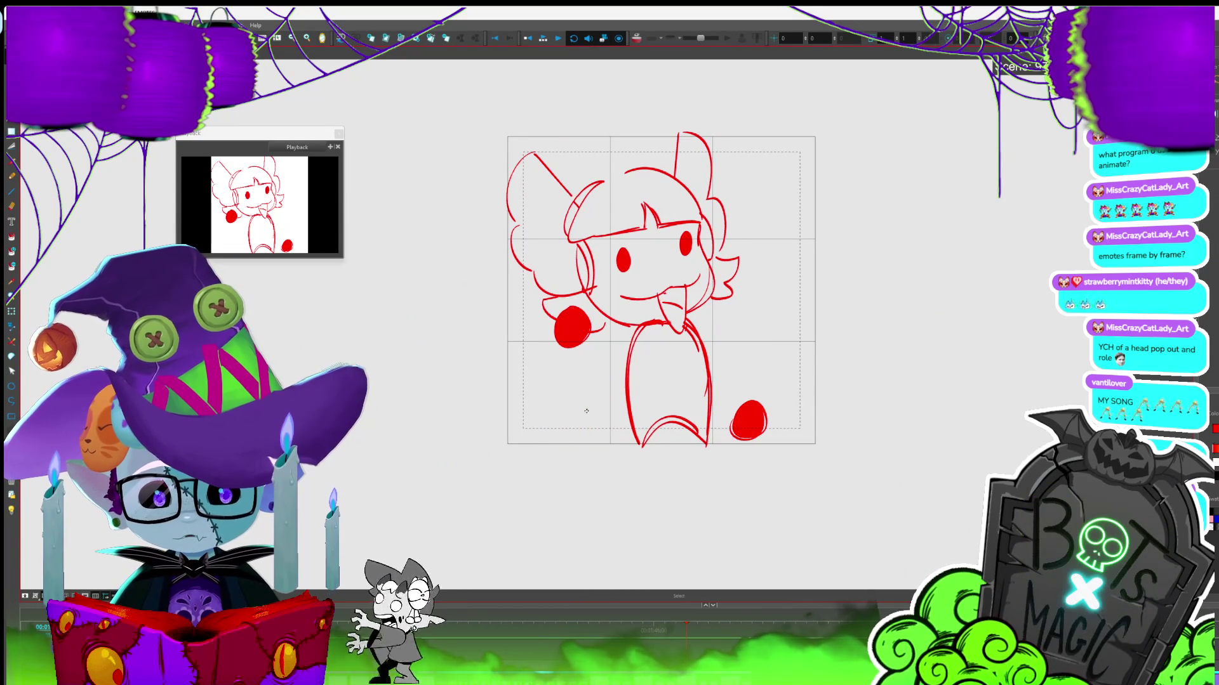
{"action": "left_click", "coordinate": [573, 327]}
{"action": "key", "text": "."}
{"action": "key", "text": "."}
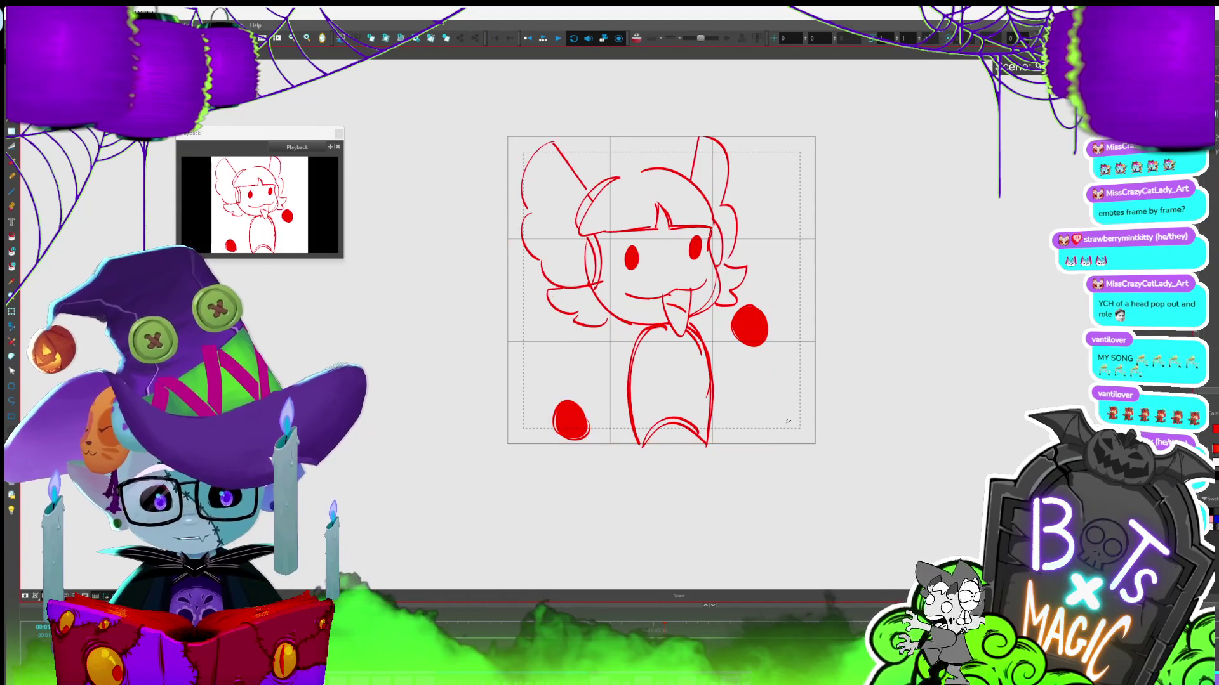
{"action": "key", "text": "."}
Nudge the right red hand upward and the lower-left hand down and right, then check
{"action": "left_click", "coordinate": [751, 333]}
{"action": "left_click_drag", "start_coordinate": [751, 333], "coordinate": [751, 324]}
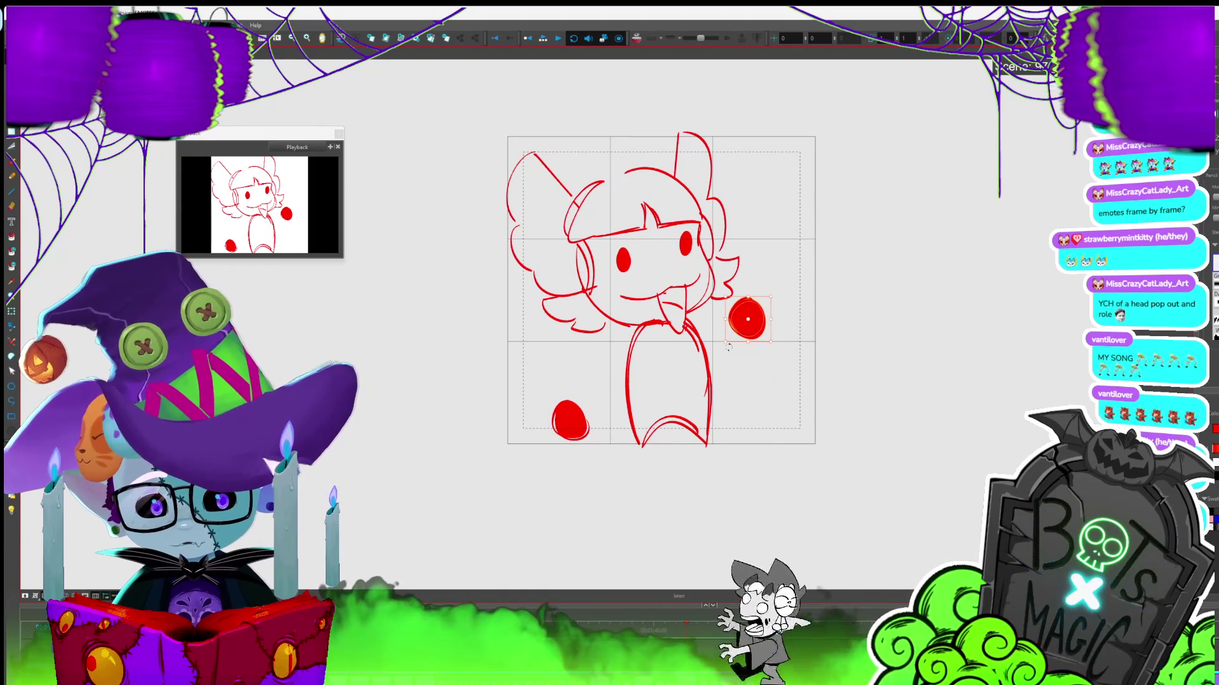
{"action": "left_click_drag", "start_coordinate": [574, 424], "coordinate": [579, 431]}
{"action": "key", "text": "period"}
{"action": "key", "text": "period"}
{"action": "key", "text": "period"}
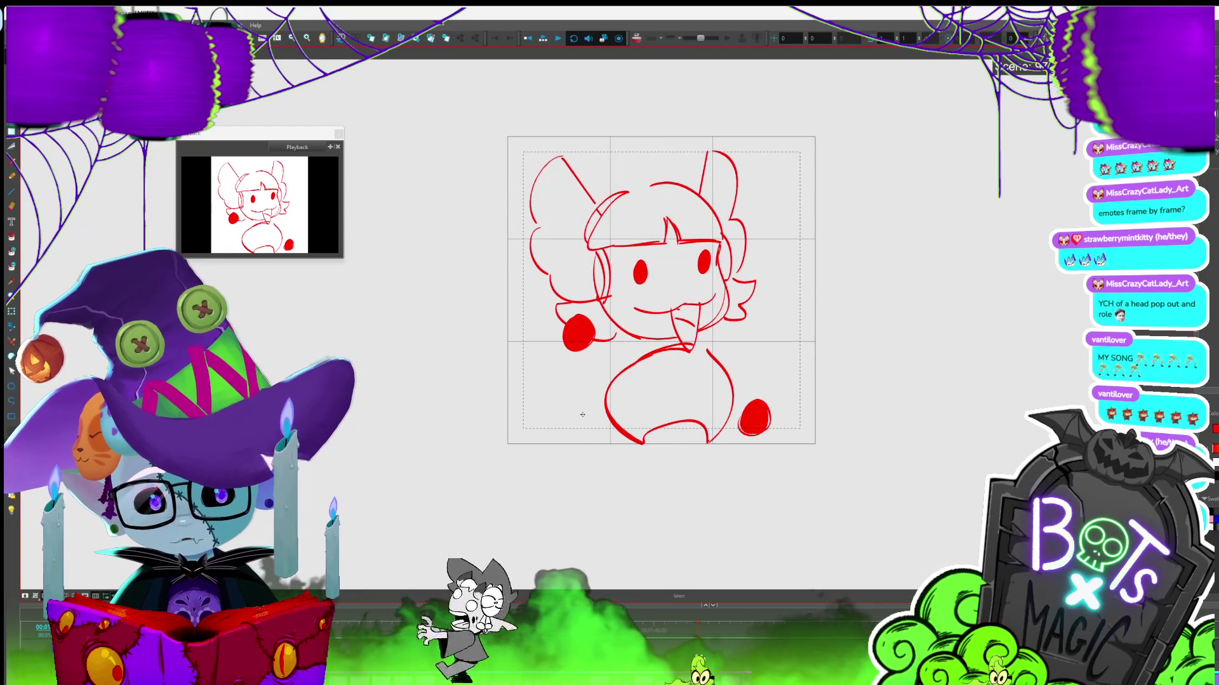
Step forward through the drawings, past the flame-shaped hands, checking each hand placement
{"action": "left_click", "coordinate": [574, 333]}
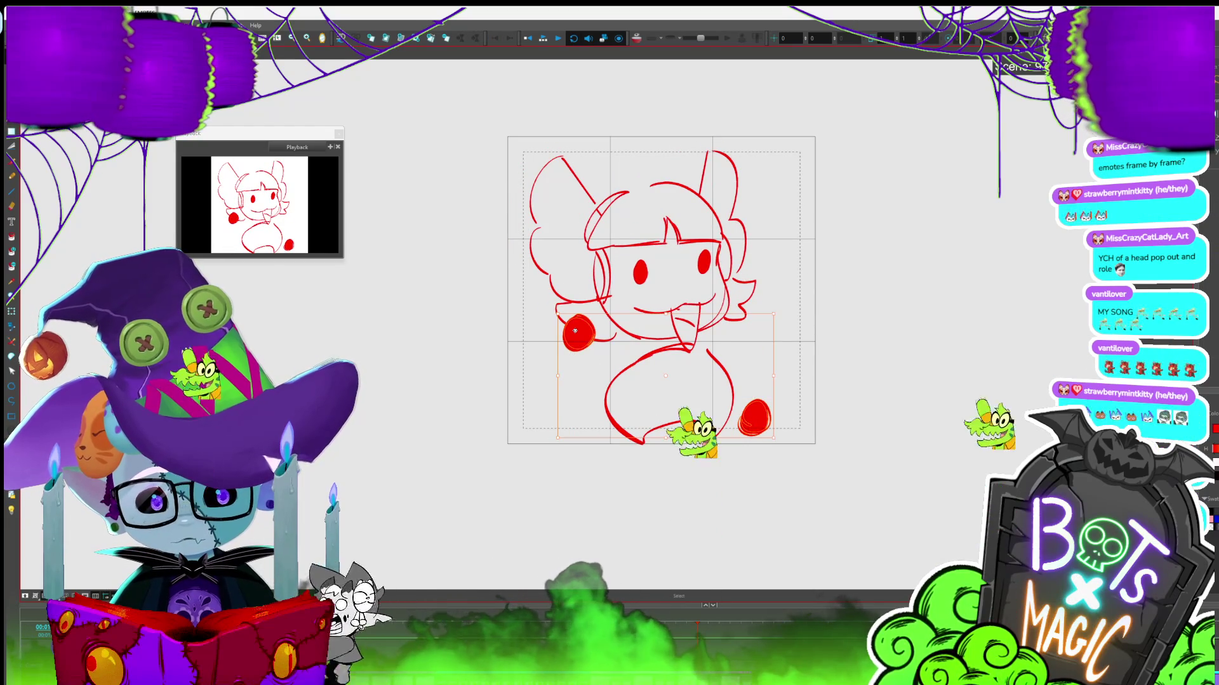
{"action": "key", "text": "period"}
{"action": "key", "text": "period"}
{"action": "key", "text": "period"}
{"action": "key", "text": "period"}
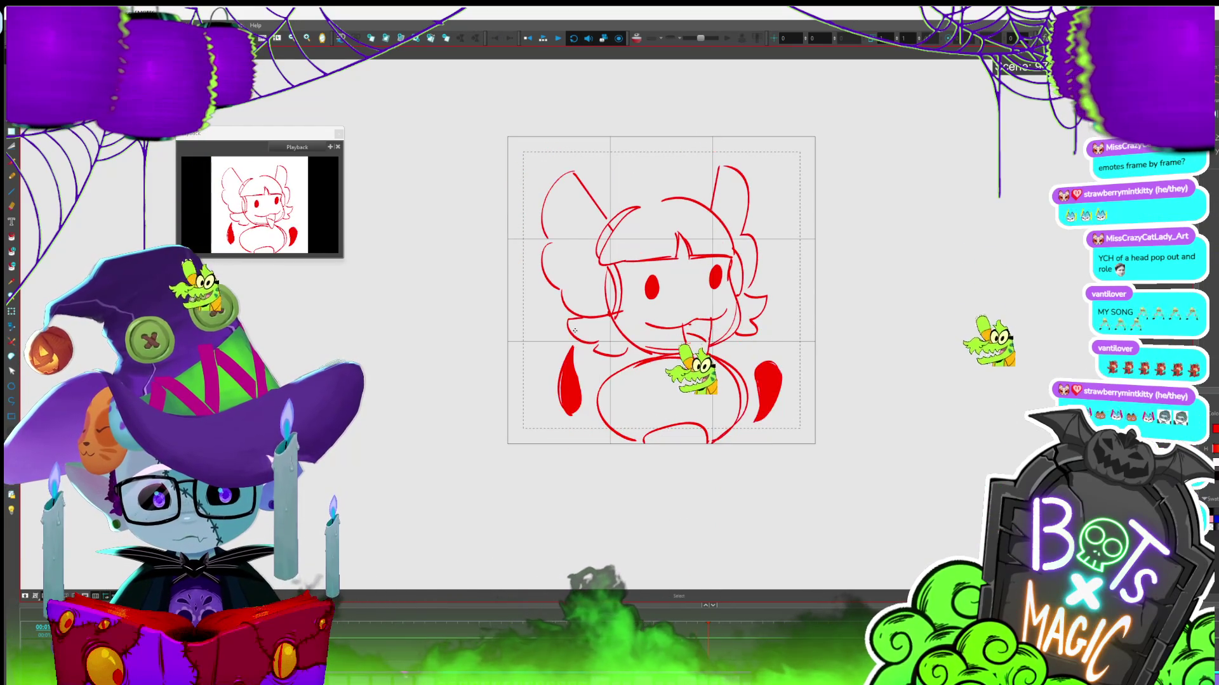
{"action": "key", "text": "period"}
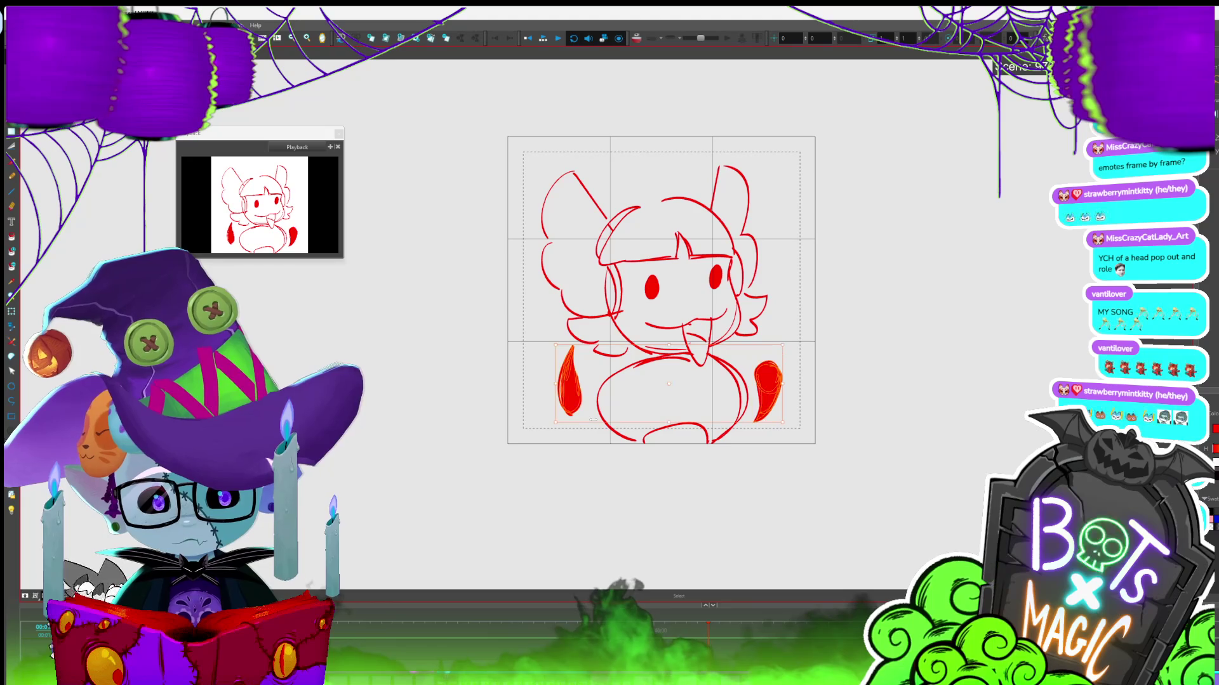
{"action": "key", "text": "period"}
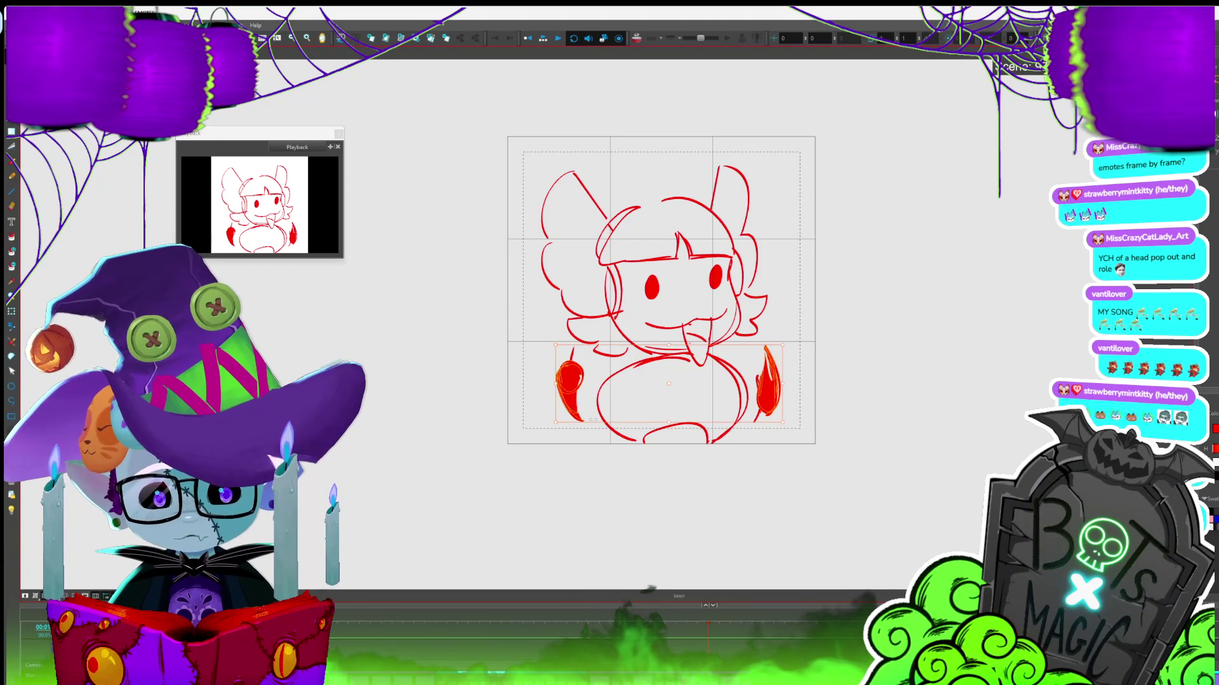
{"action": "key", "text": "period"}
{"action": "key", "text": "period"}
{"action": "key", "text": "period"}
{"action": "key", "text": "period"}
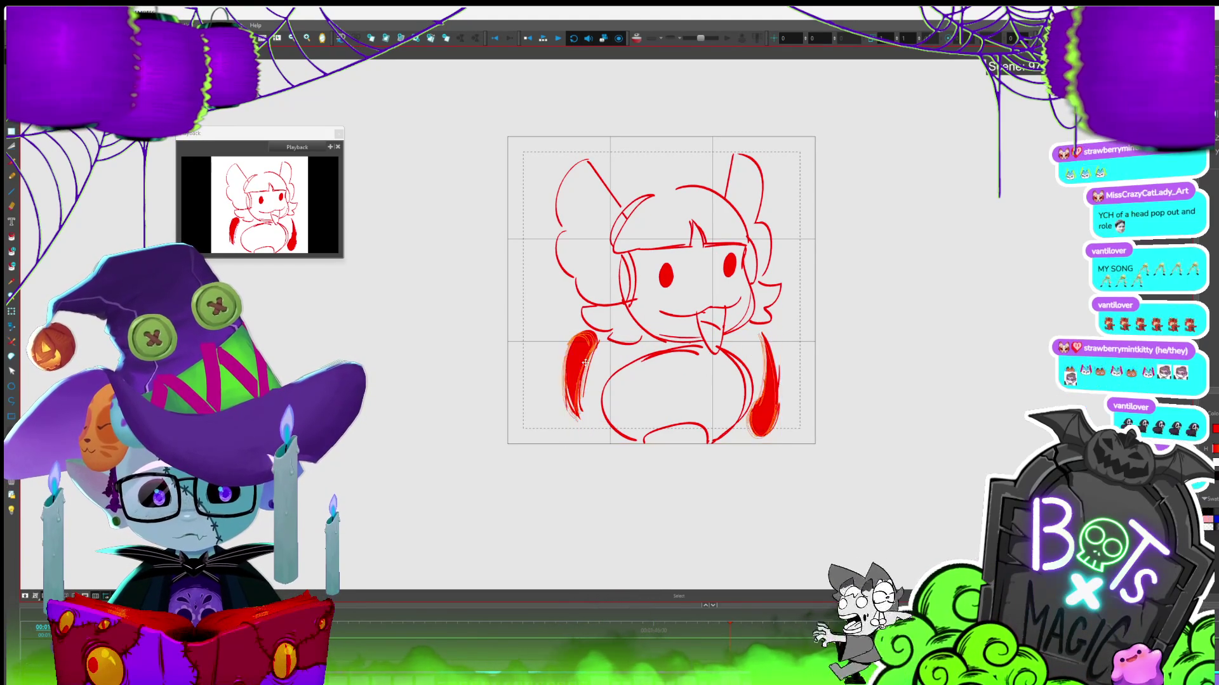
{"action": "key", "text": "period"}
Select the right red hand and flip to the banner frame and back to the red-hands drawing
{"action": "left_click", "coordinate": [757, 342]}
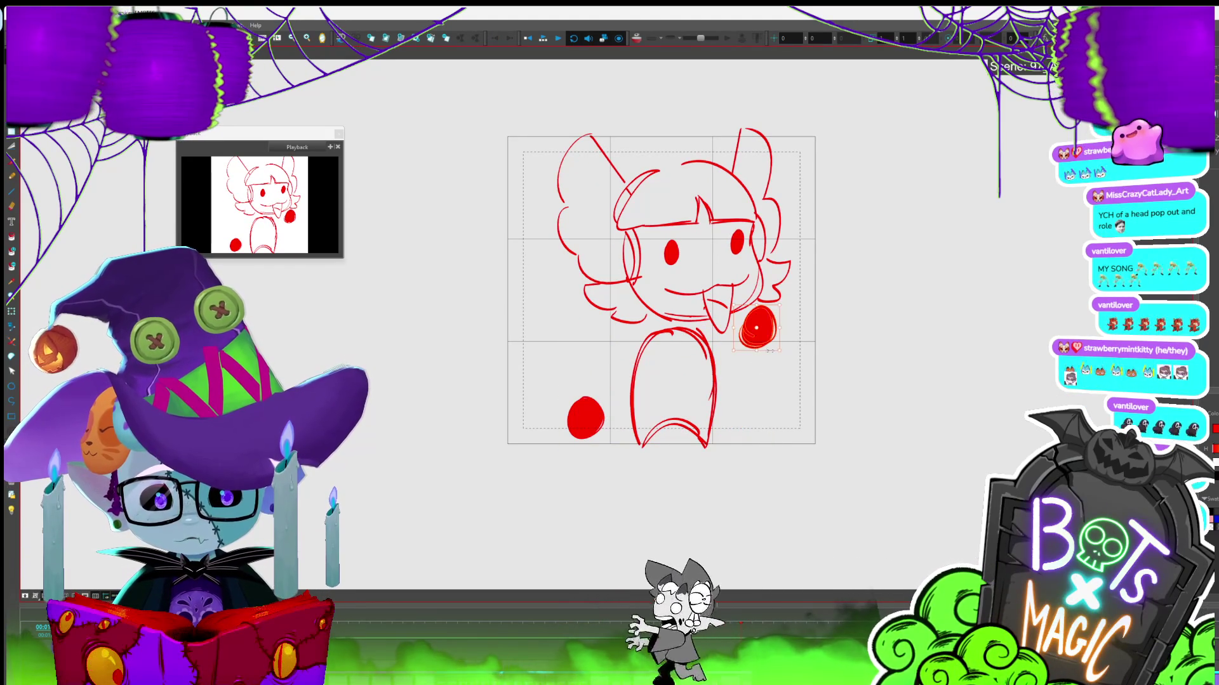
{"action": "key", "text": "period"}
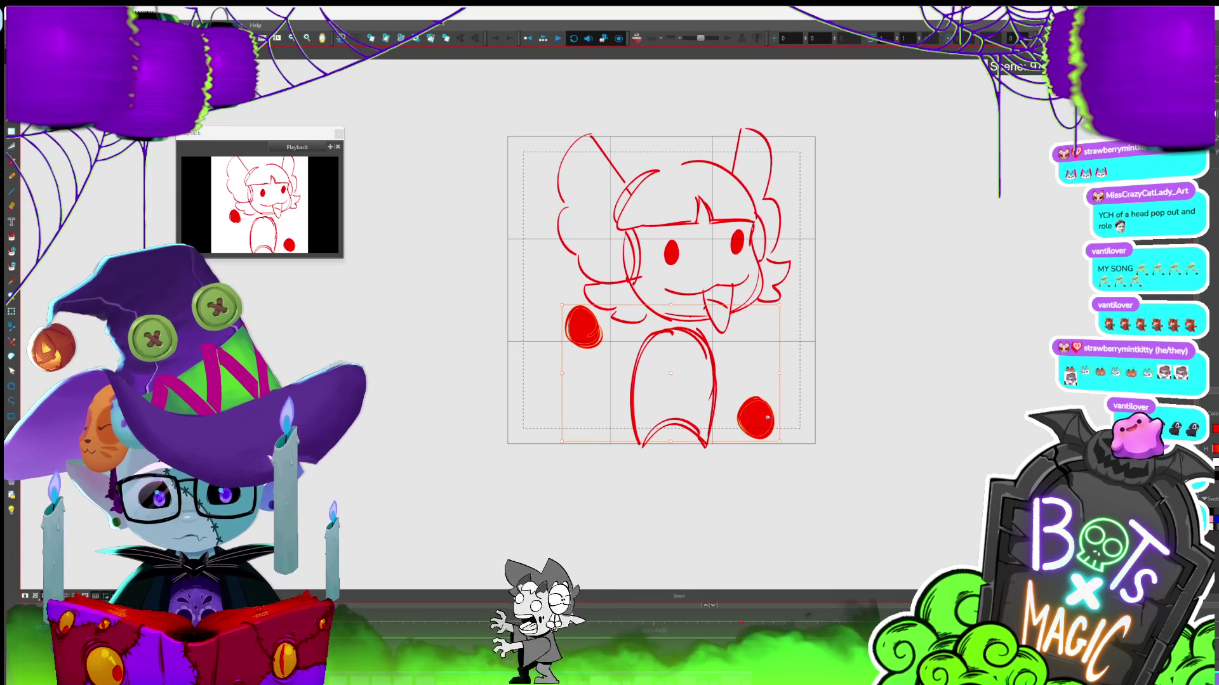
{"action": "key", "text": "period"}
{"action": "key", "text": "comma"}
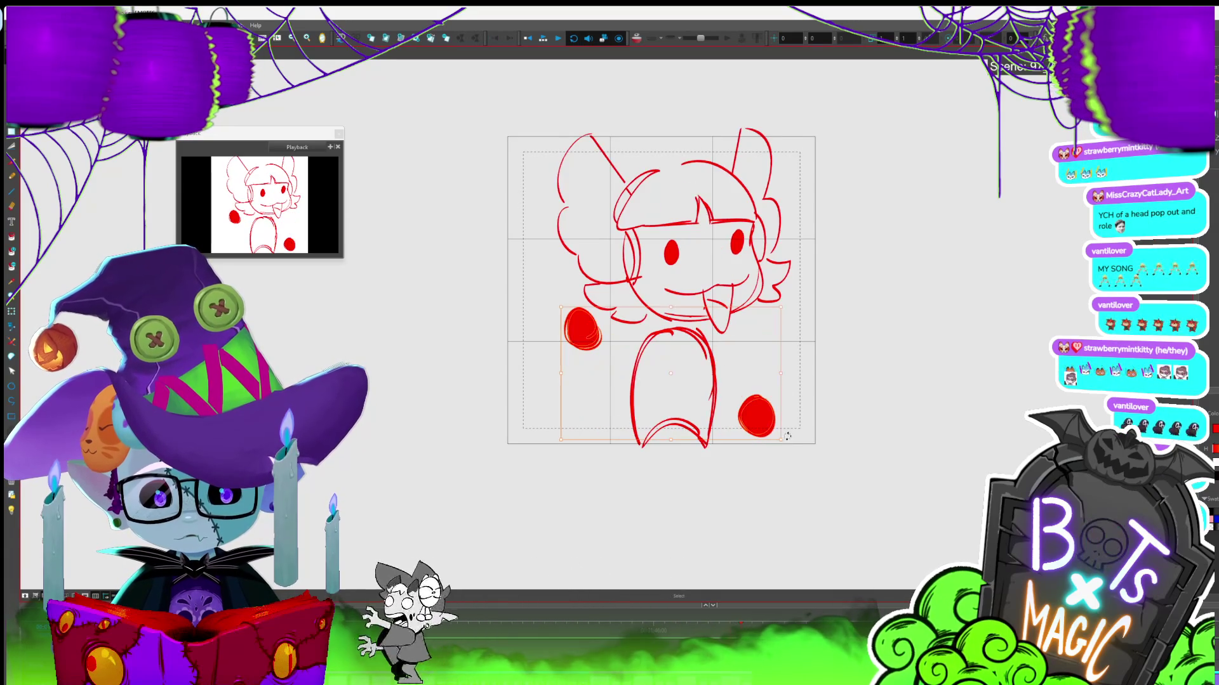
{"action": "key", "text": "period"}
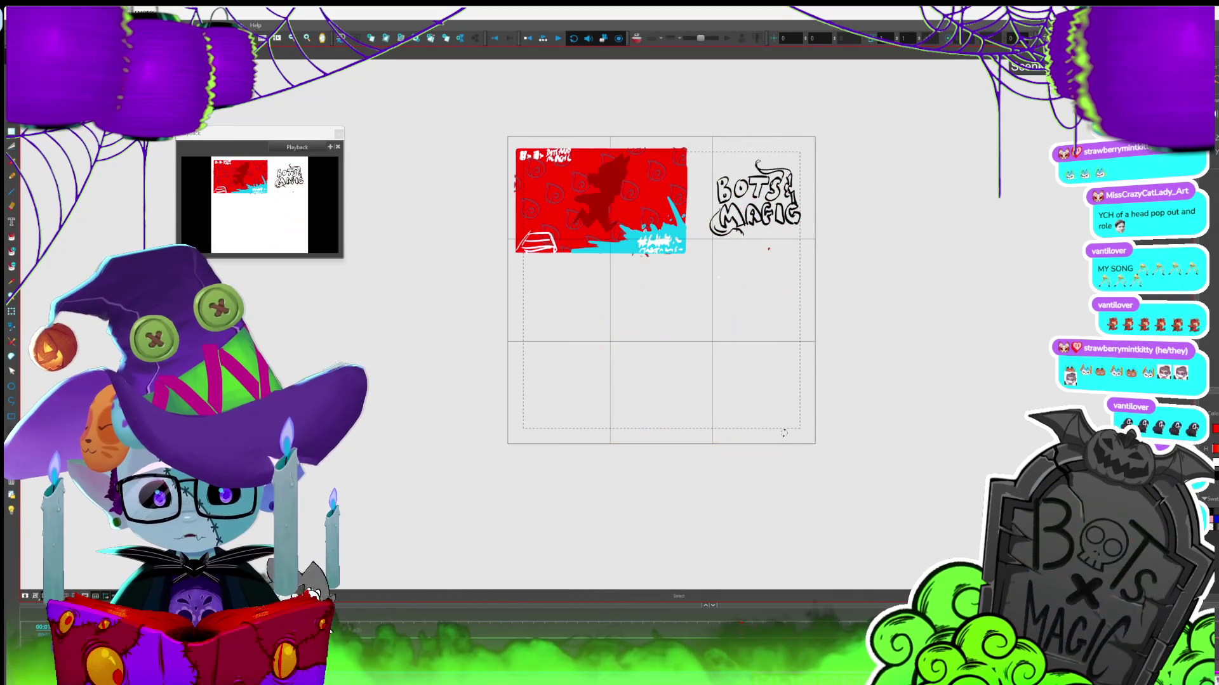
{"action": "key", "text": "comma"}
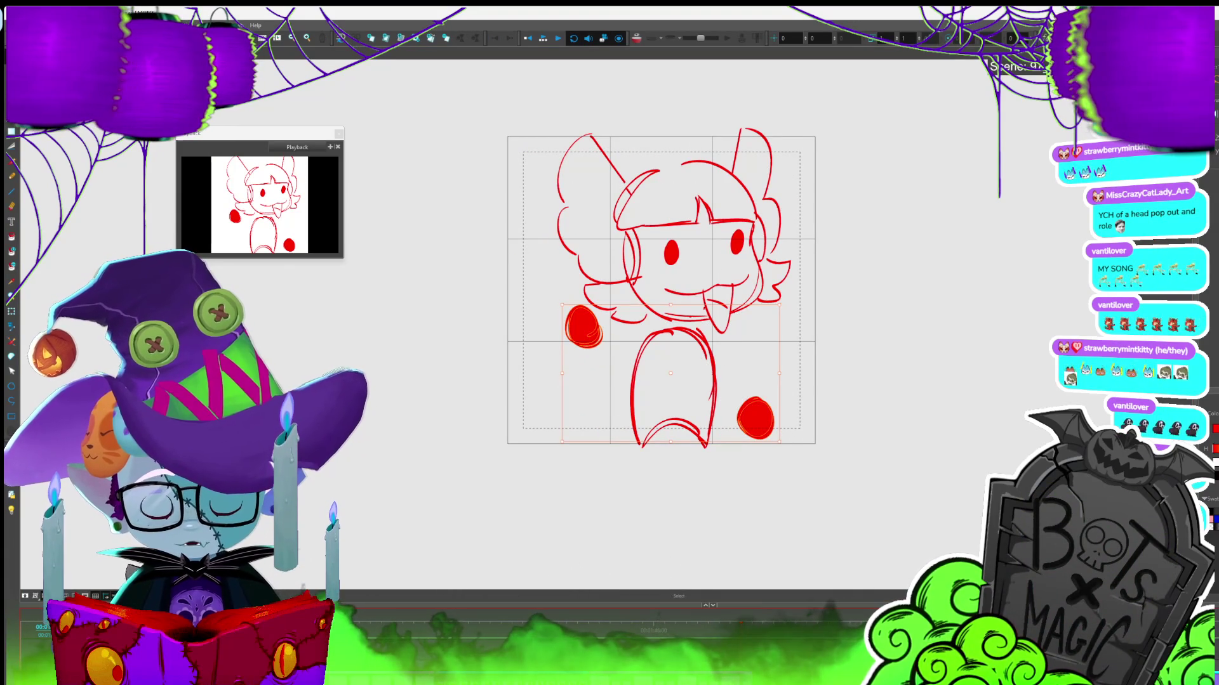
{"action": "key", "text": "comma"}
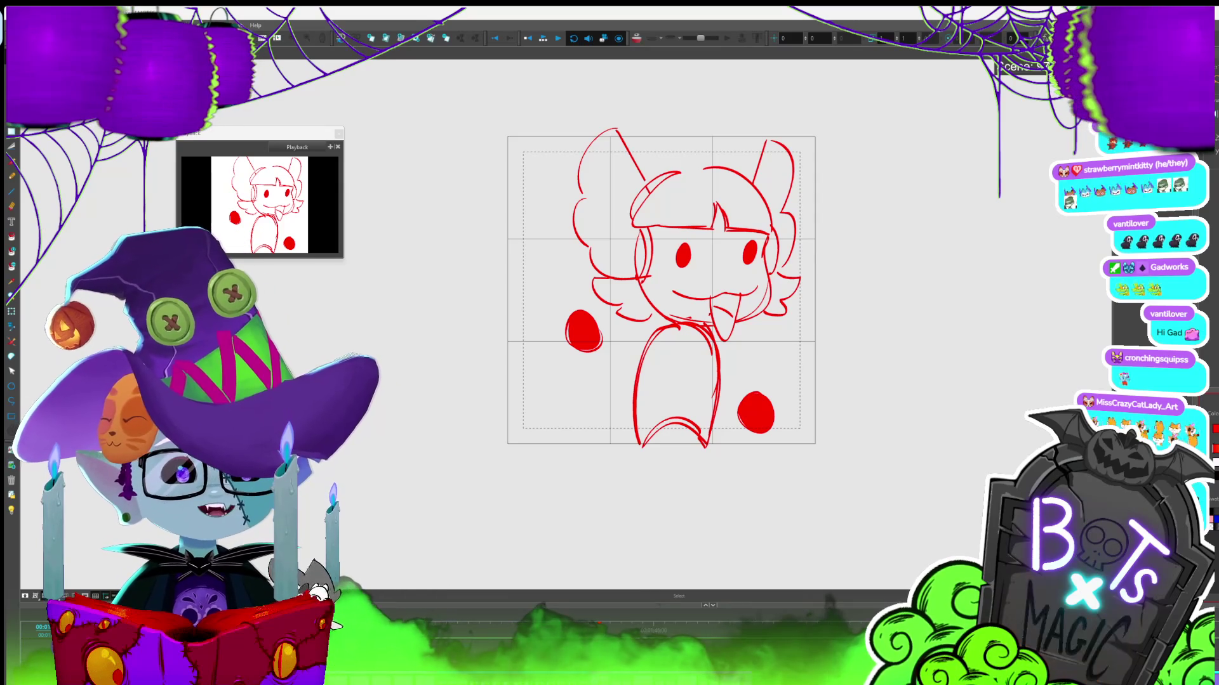
{"action": "scroll", "coordinate": [719, 318], "scroll_direction": "up", "scroll_amount": 2}
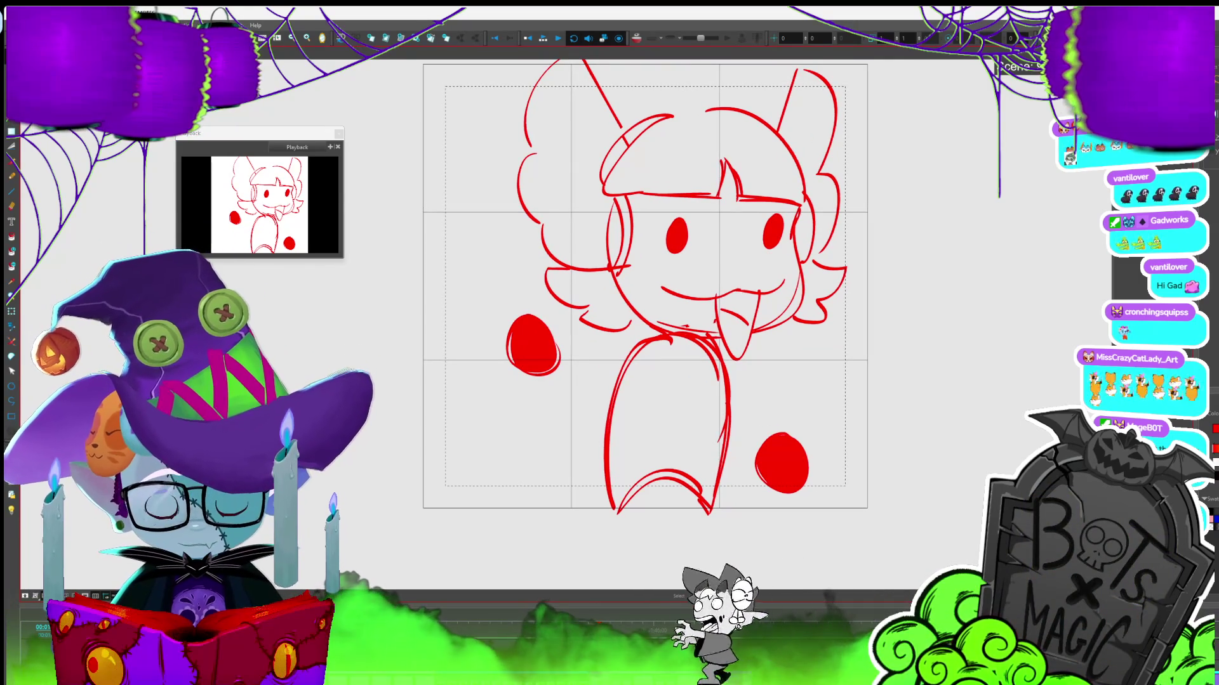
Advance to the elongated-red-hands pose and zoom in on the character sketch
{"action": "key", "text": "."}
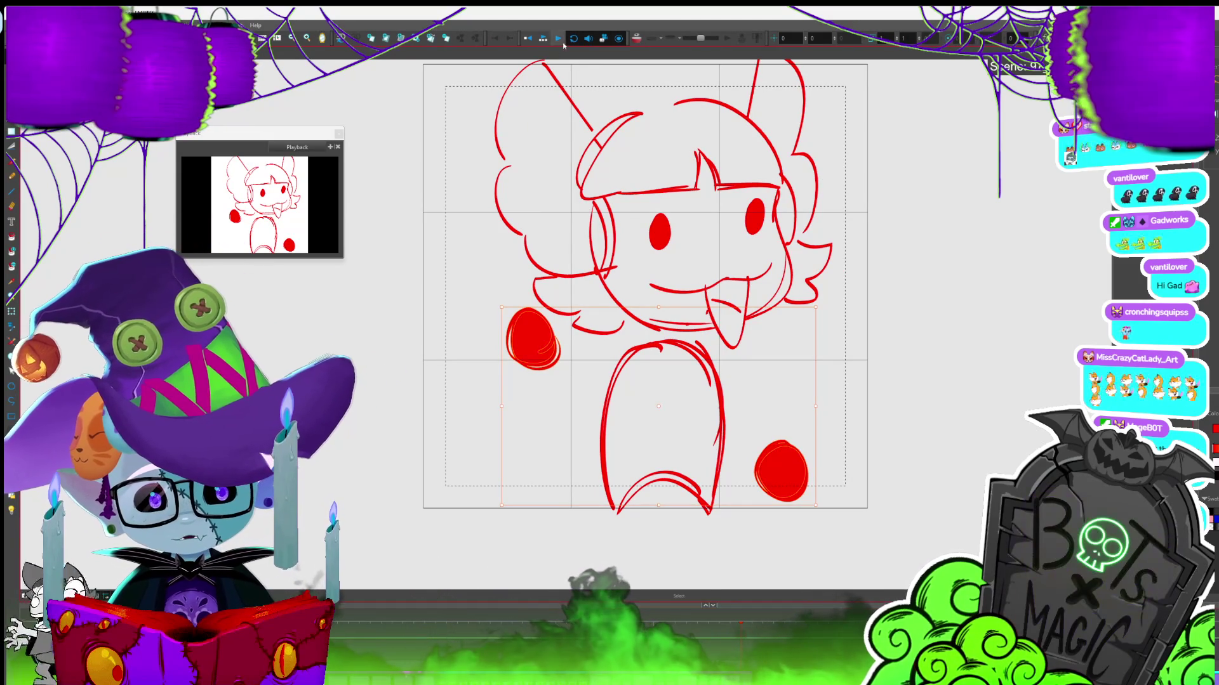
{"action": "left_click", "coordinate": [543, 37]}
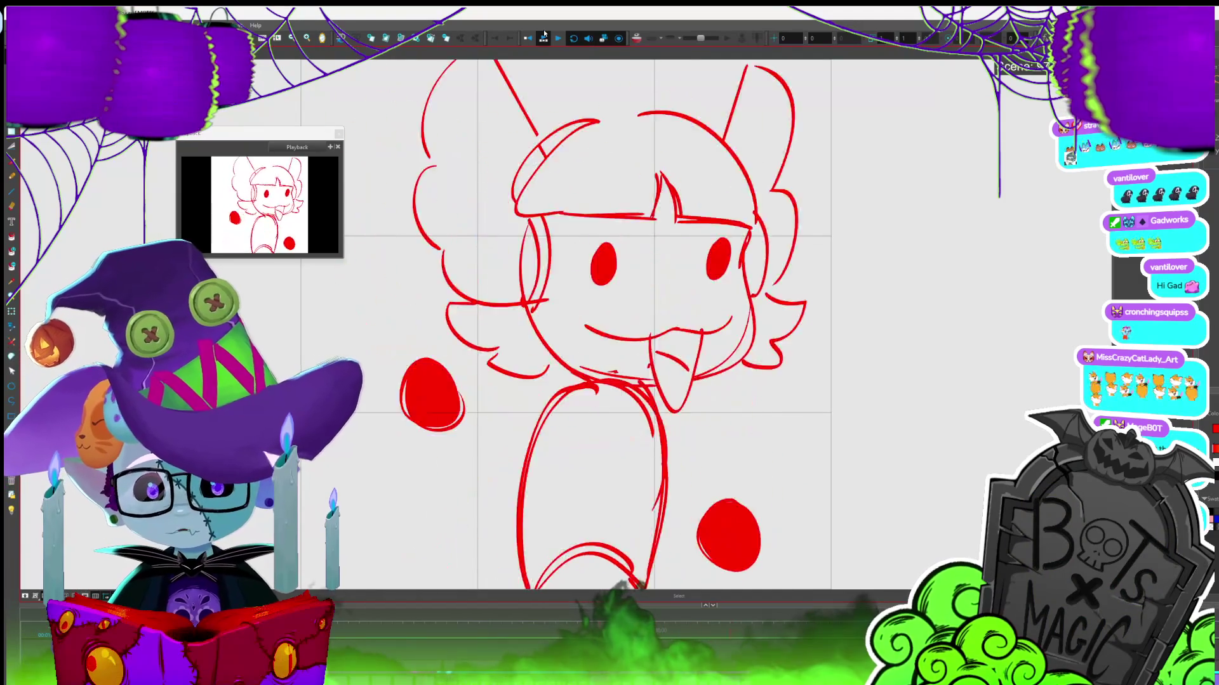
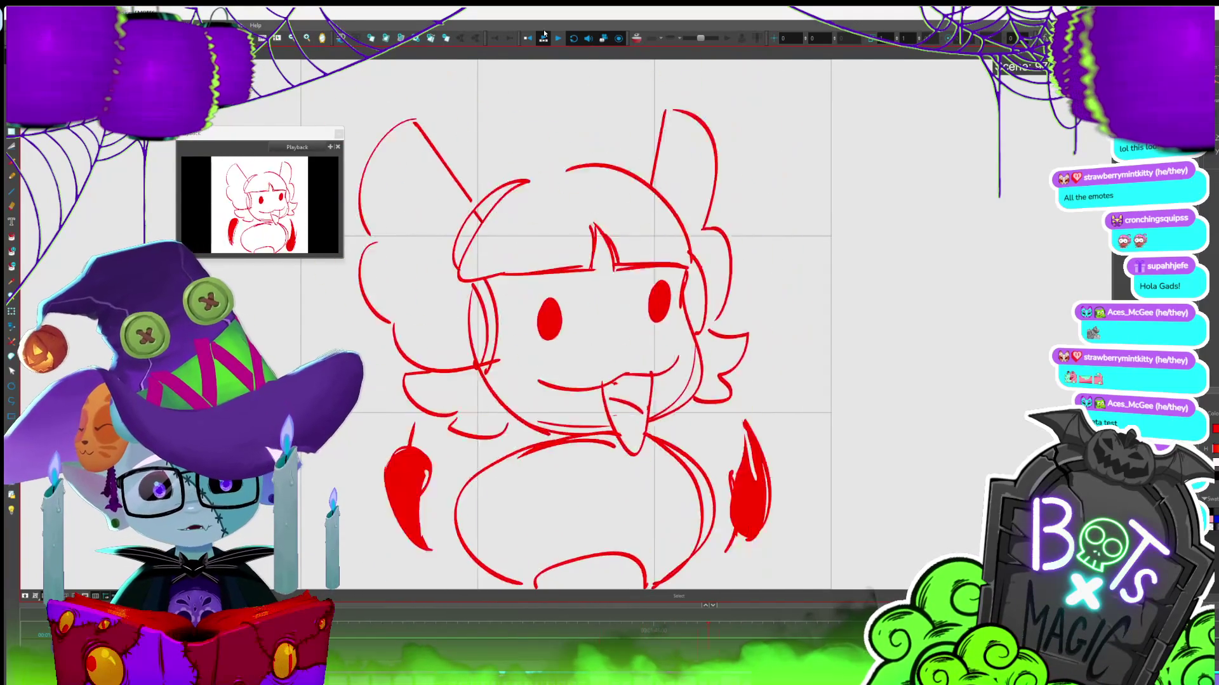
Drag the right and left red hand balls slightly lower, then step forward through the drawings
{"action": "key", "text": "shift+m"}
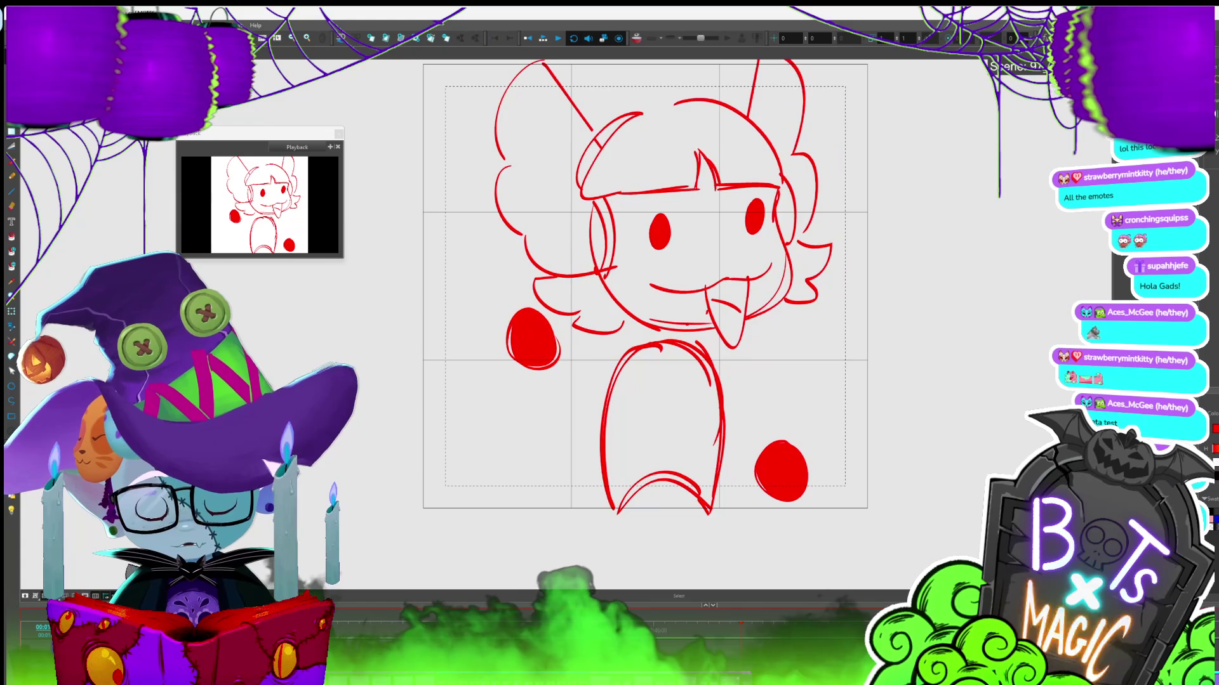
{"action": "left_click_drag", "start_coordinate": [782, 463], "coordinate": [780, 475]}
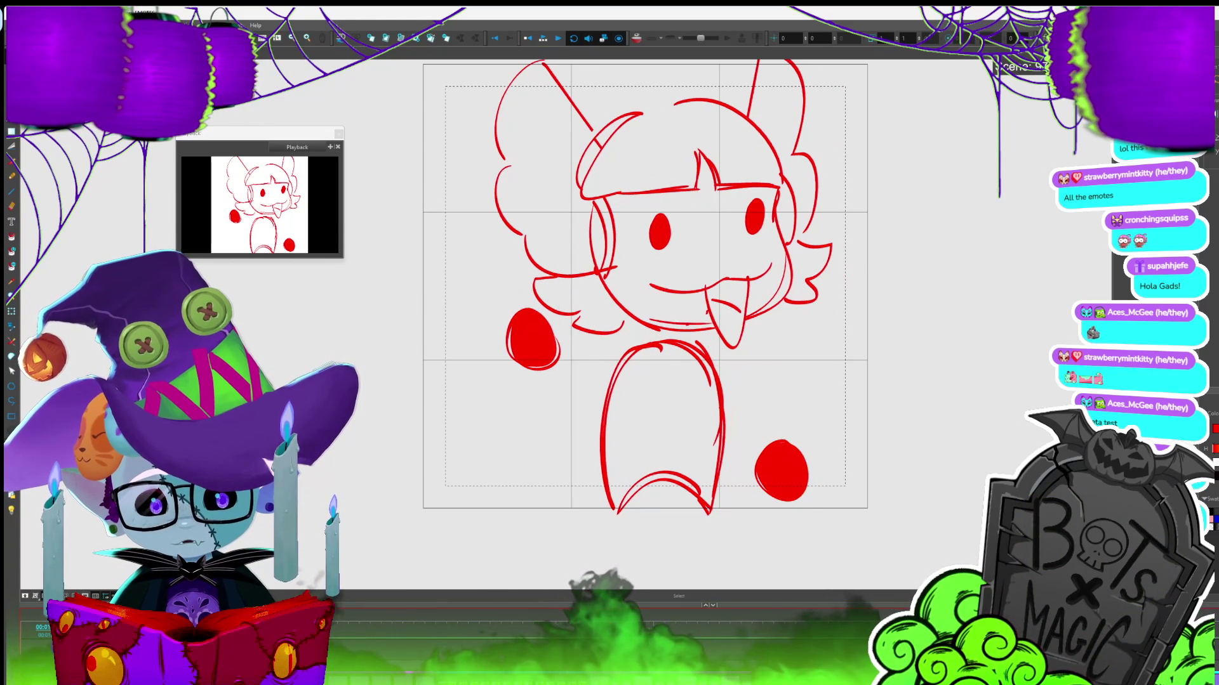
{"action": "key", "text": "period"}
{"action": "left_click_drag", "start_coordinate": [545, 353], "coordinate": [546, 360]}
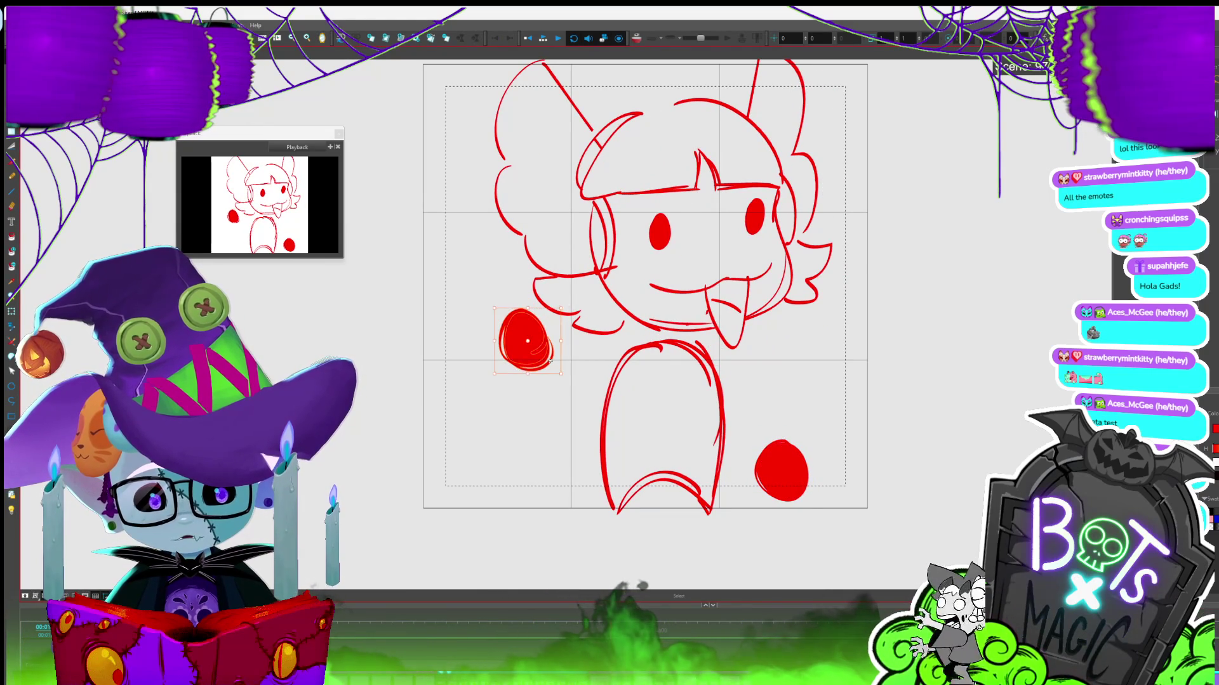
{"action": "key", "text": "period"}
{"action": "key", "text": "period"}
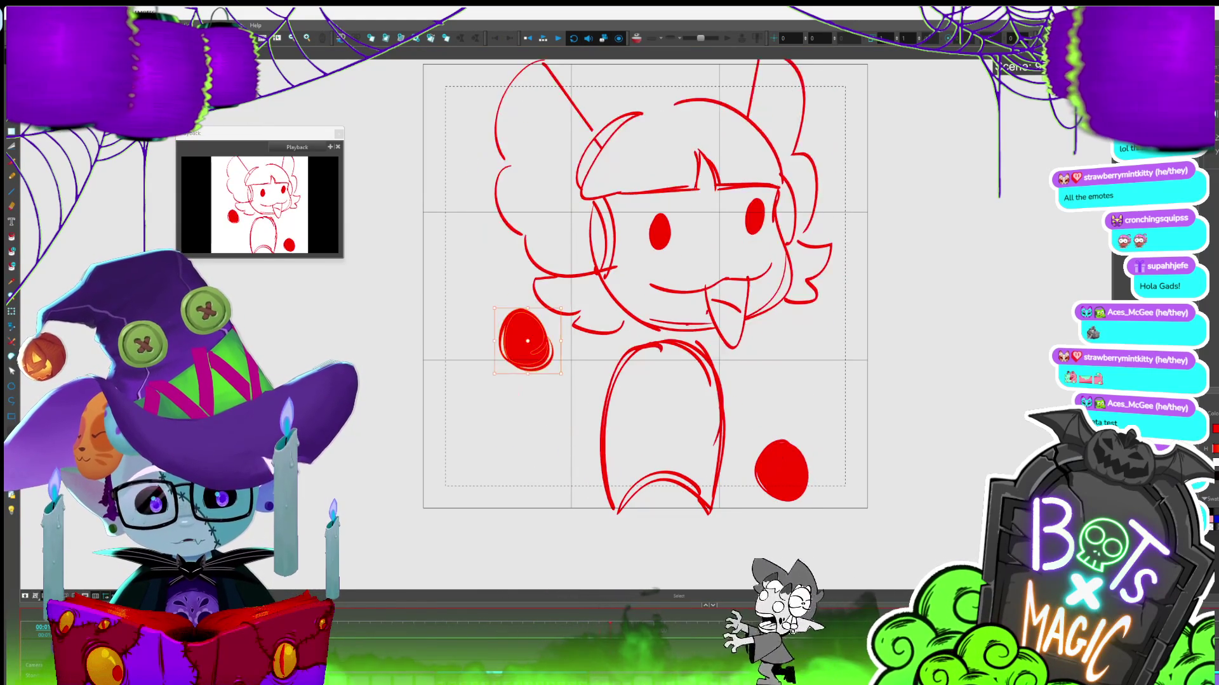
{"action": "key", "text": "period"}
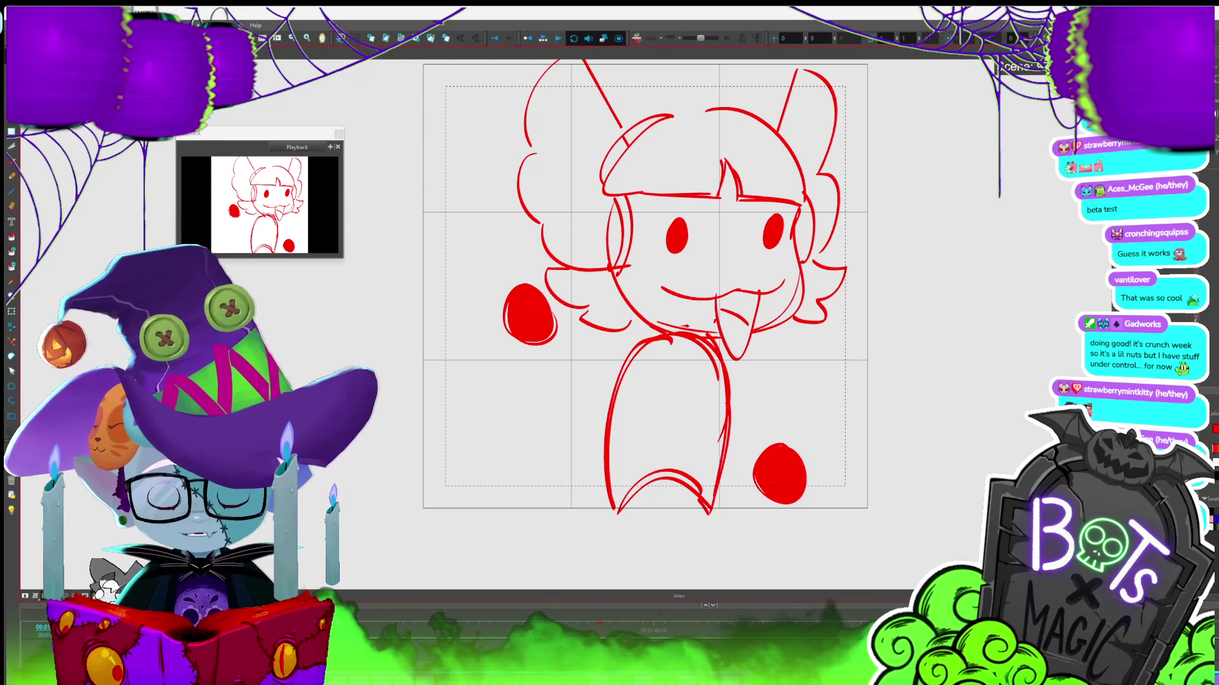
{"action": "key", "text": "period"}
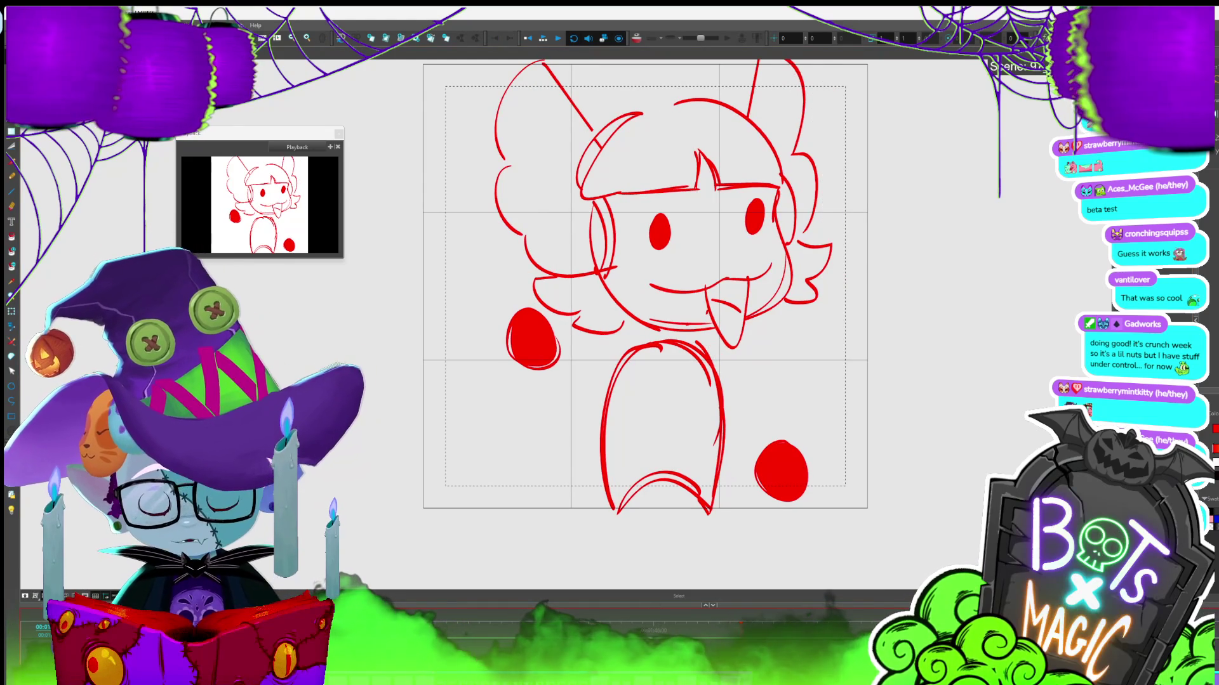
{"action": "key", "text": "period"}
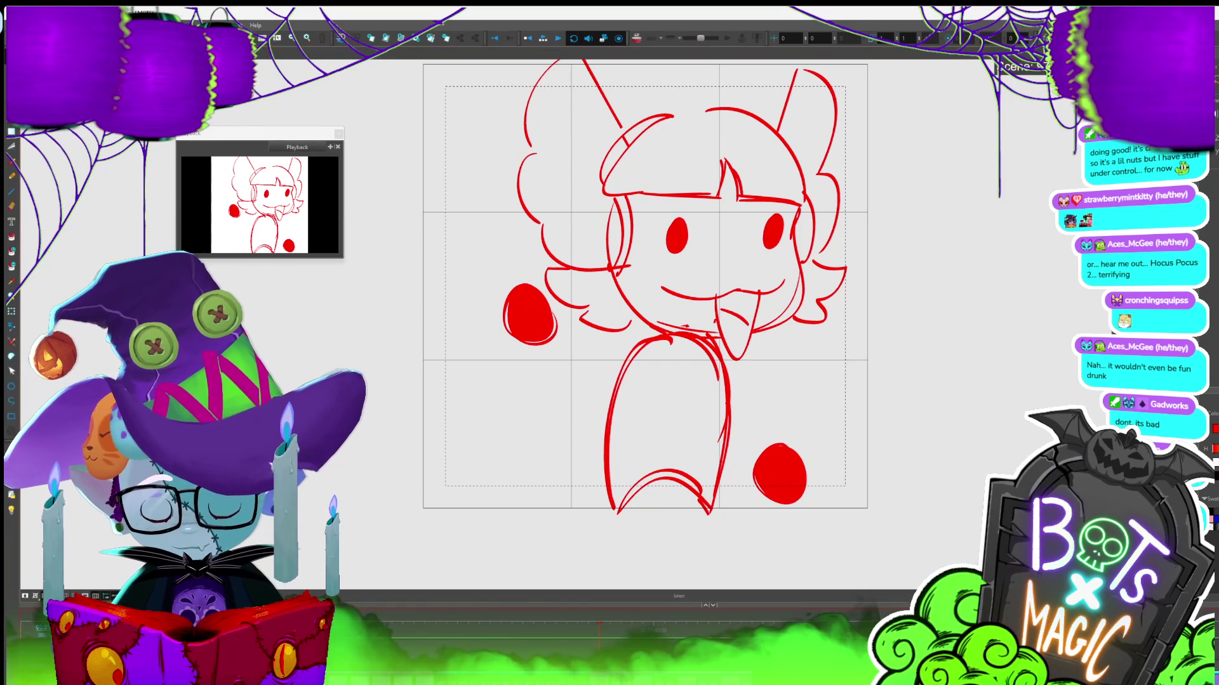
{"action": "key", "text": "period"}
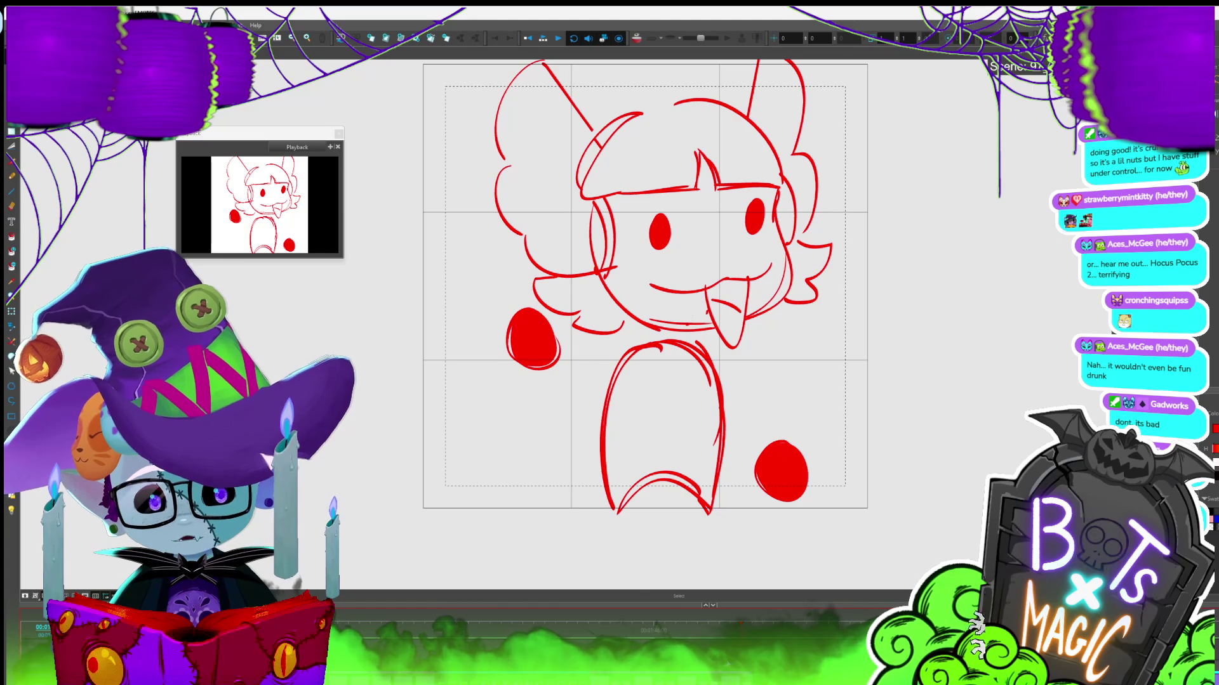
{"action": "left_click", "coordinate": [543, 39]}
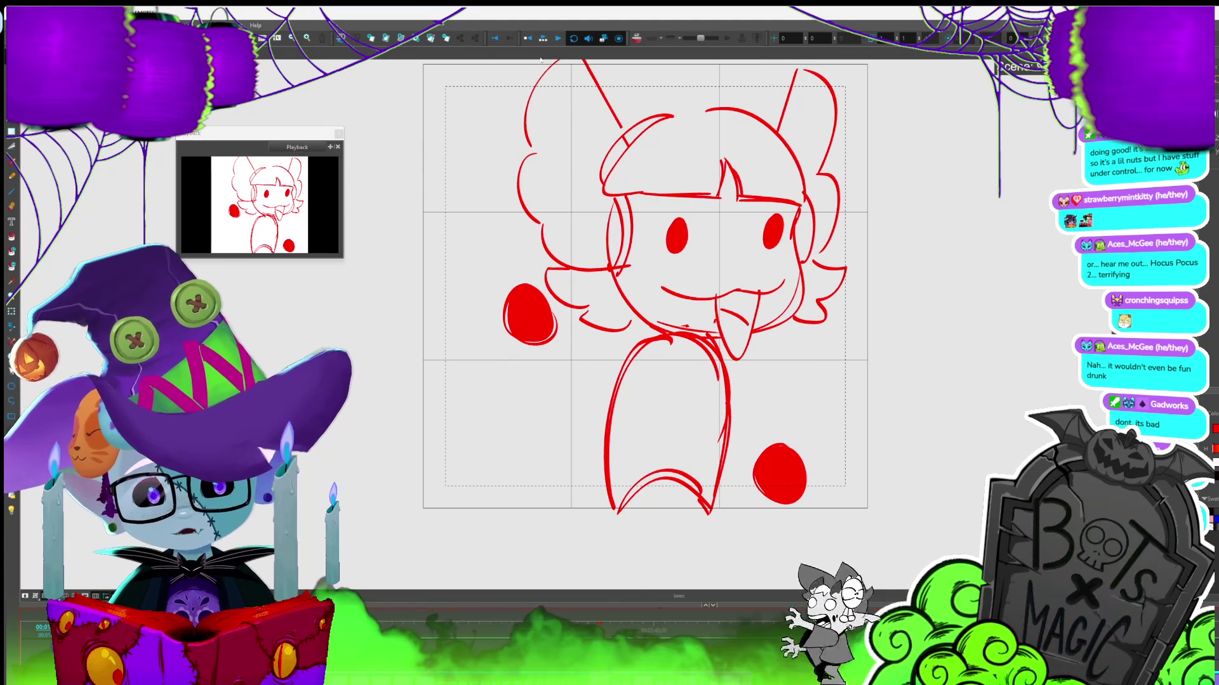
{"action": "left_click", "coordinate": [543, 39]}
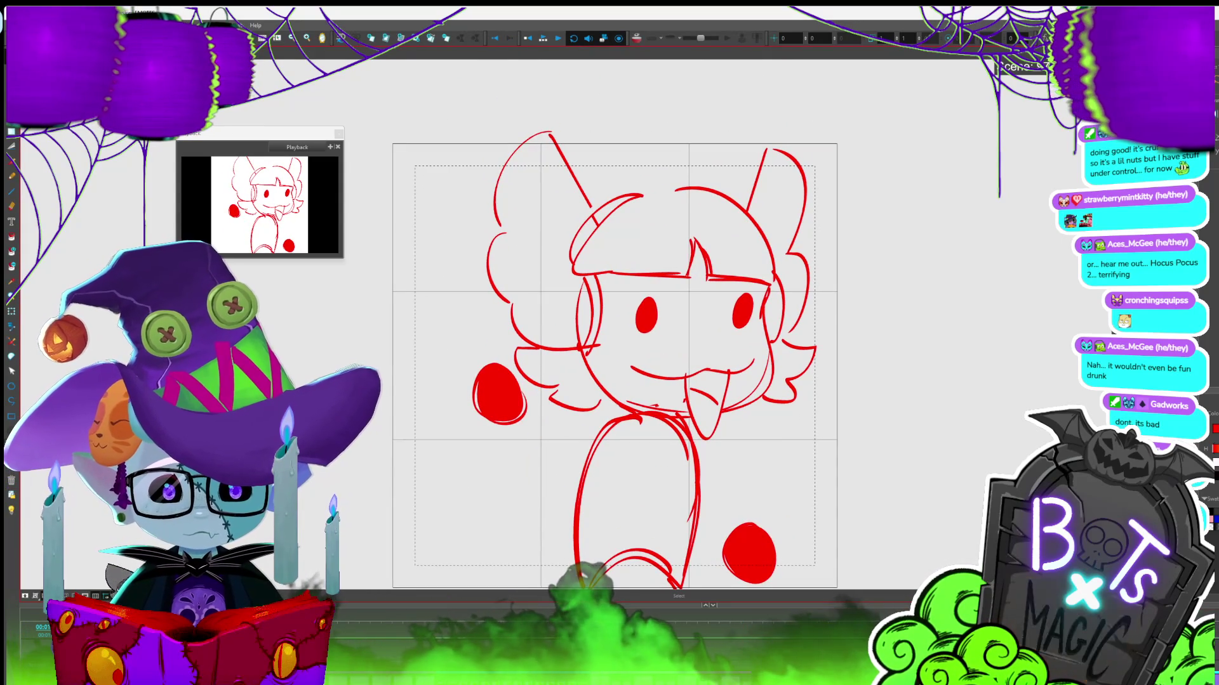
Lasso the head strokes and tilt them slightly clockwise, compare with undo/redo, then play back
{"action": "left_click_drag", "start_coordinate": [842, 307], "coordinate": [512, 317]}
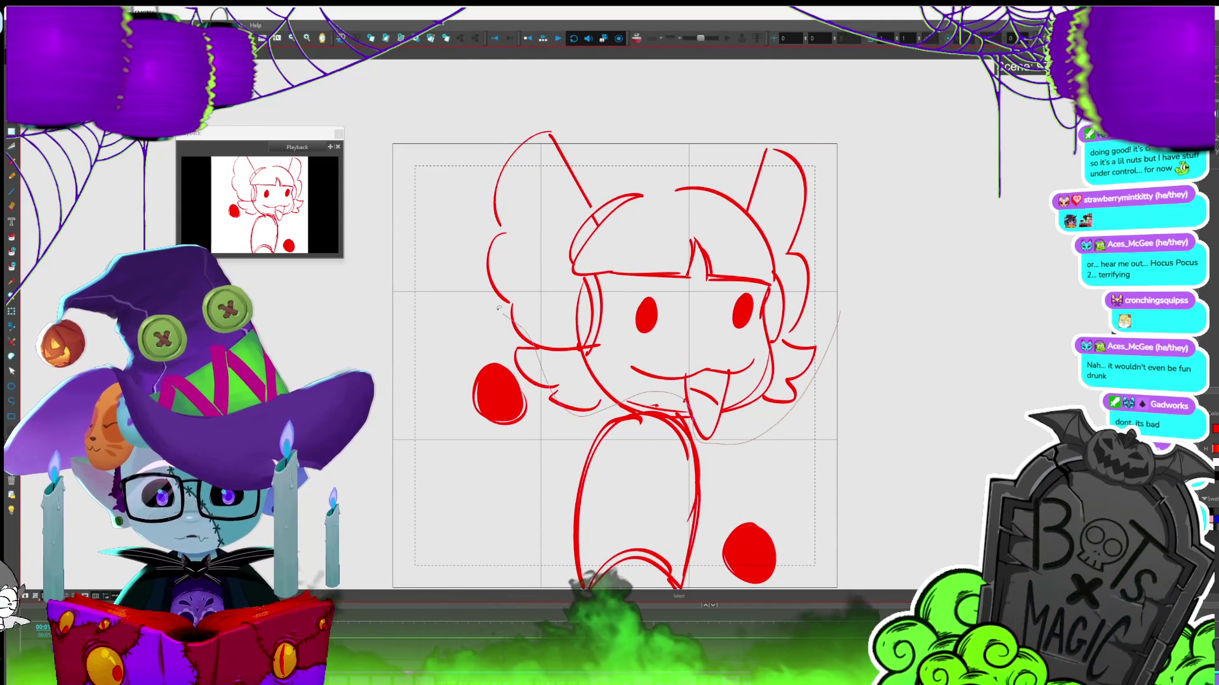
{"action": "left_click_drag", "start_coordinate": [855, 216], "coordinate": [847, 266]}
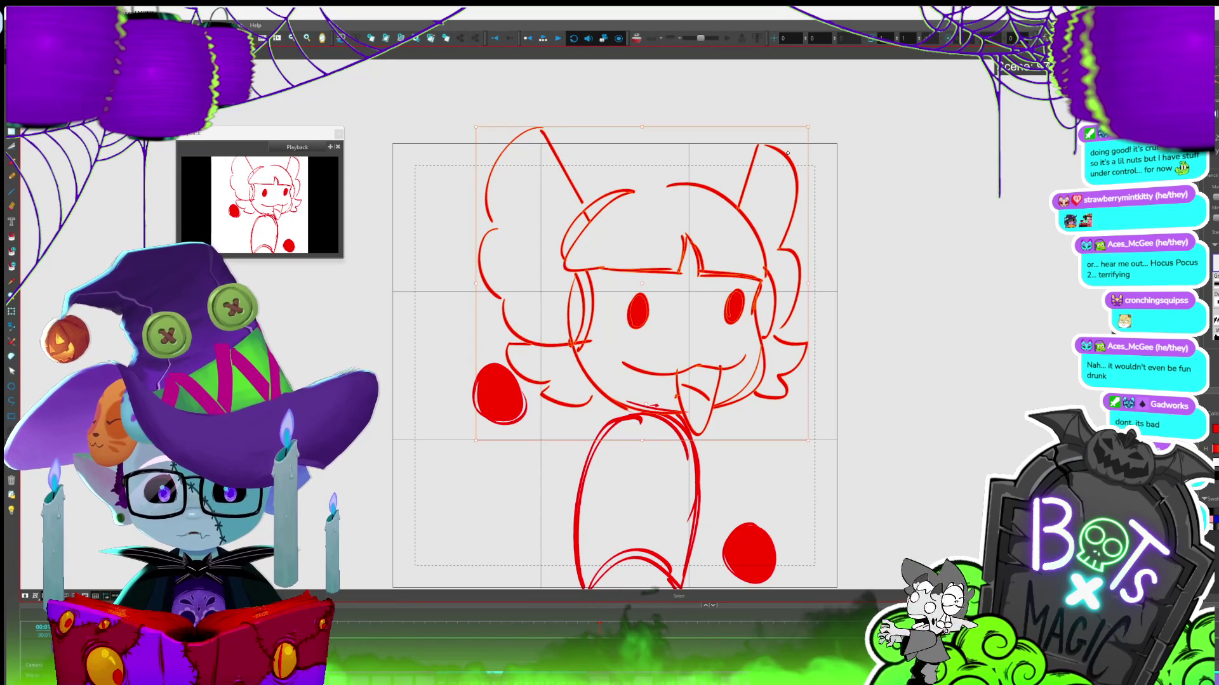
{"action": "left_click_drag", "start_coordinate": [817, 125], "coordinate": [840, 131]}
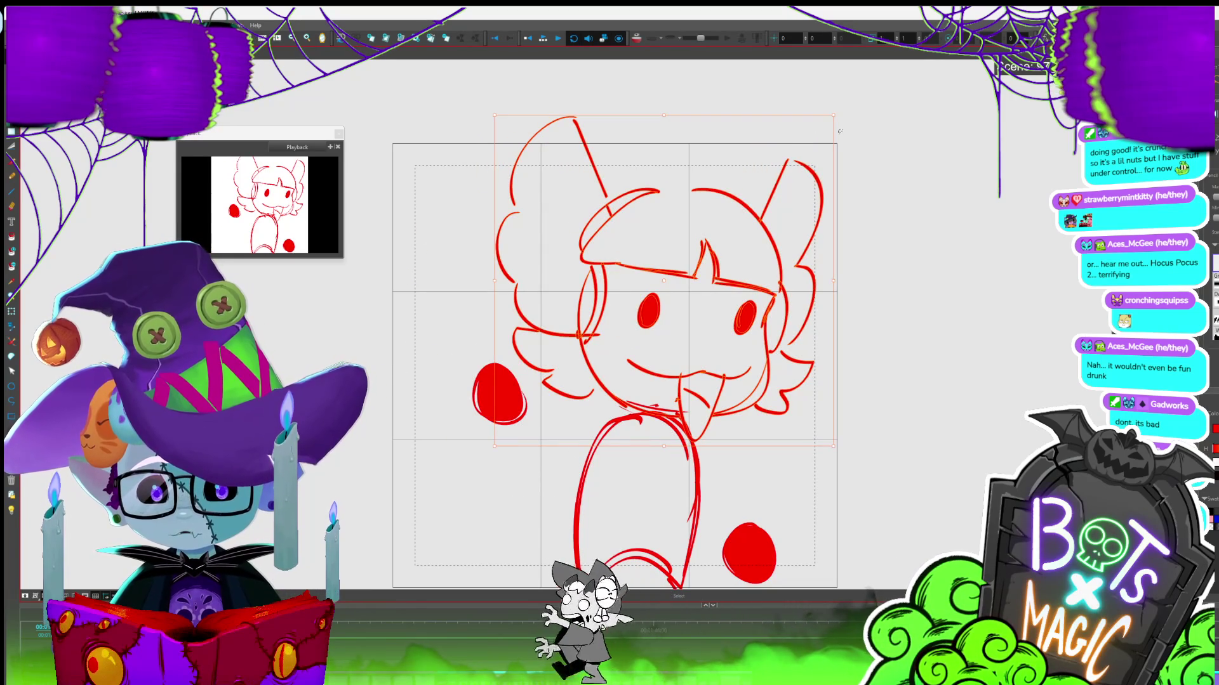
{"action": "key", "text": "ctrl+z"}
{"action": "mouse_move", "coordinate": [803, 289]}
{"action": "left_mouse_down"}
{"action": "mouse_move", "coordinate": [627, 408]}
{"action": "mouse_move", "coordinate": [457, 330]}
{"action": "mouse_move", "coordinate": [508, 127]}
{"action": "mouse_move", "coordinate": [794, 209]}
{"action": "left_mouse_up"}
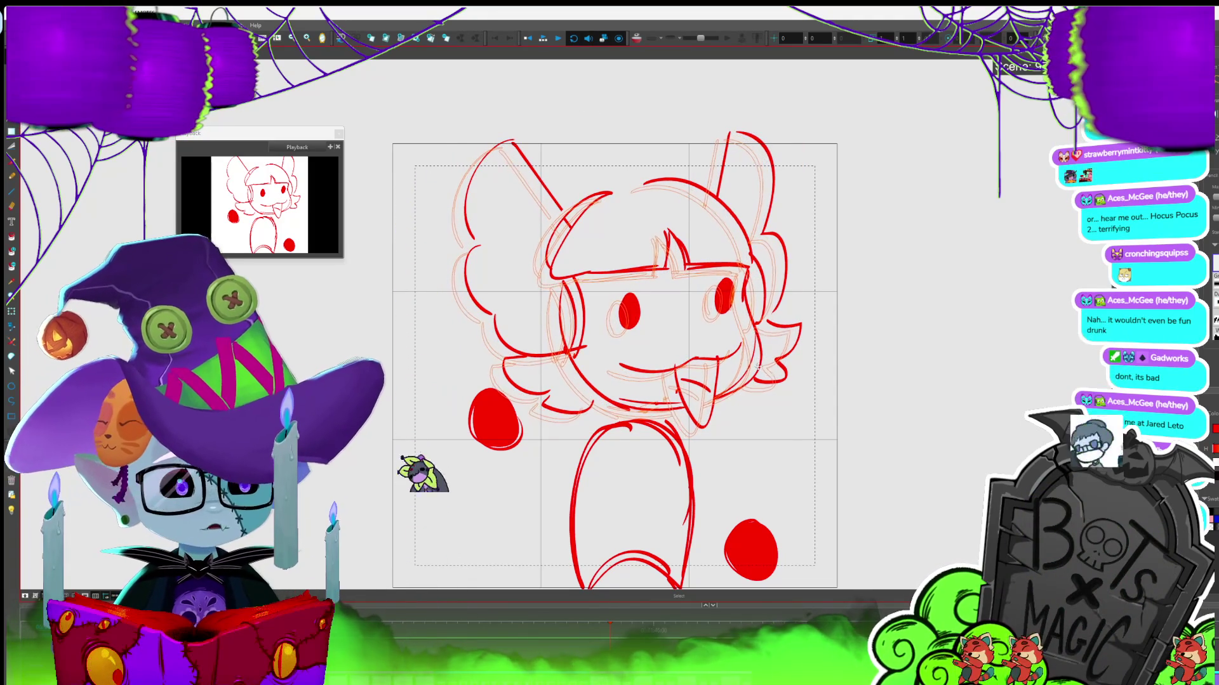
{"action": "key", "text": "ctrl+z"}
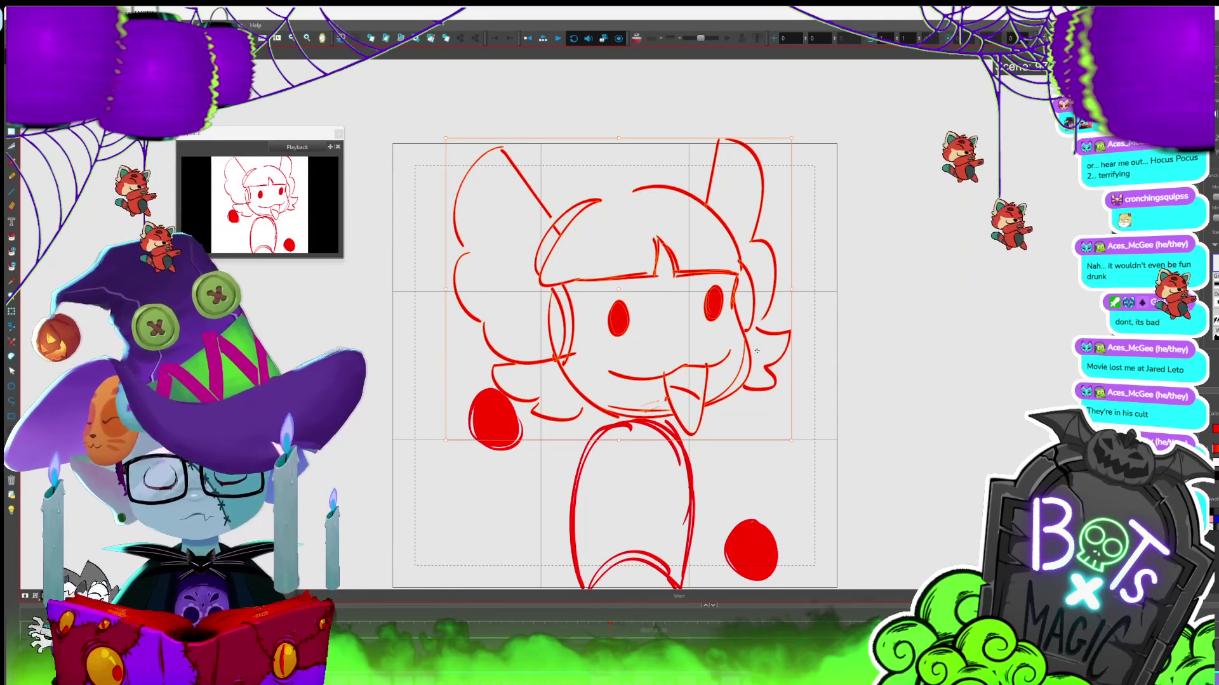
{"action": "key", "text": "Return"}
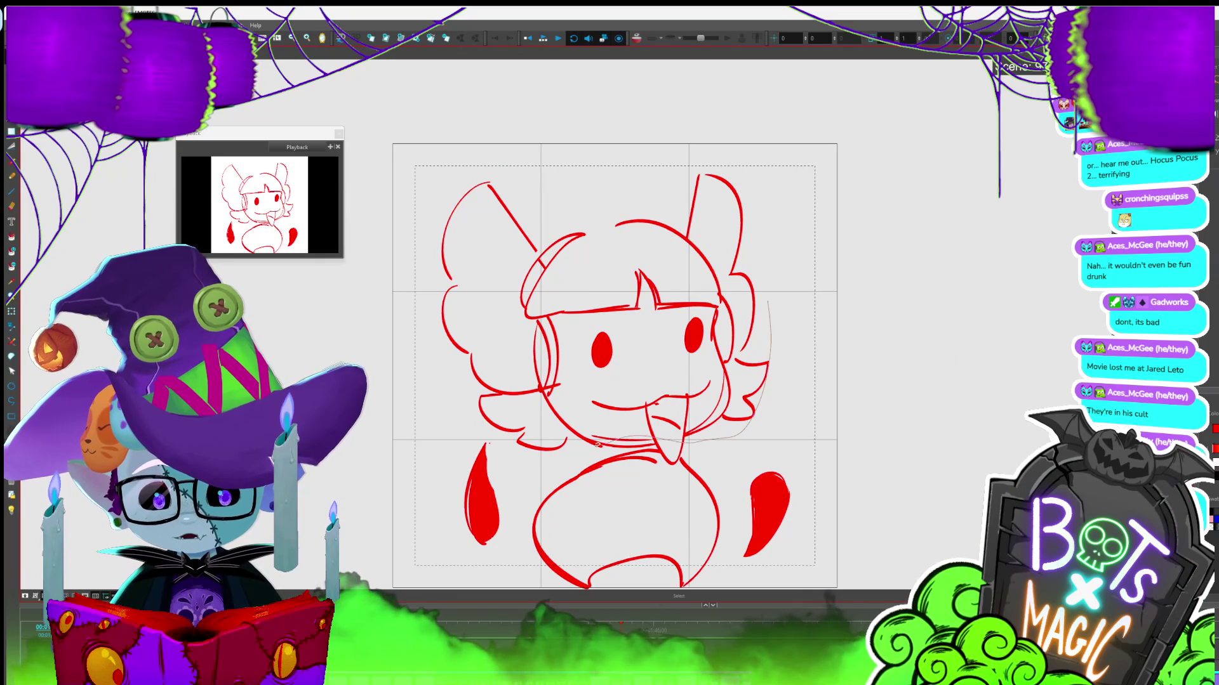
Select and deselect the girl's head strokes on the current frame
{"action": "mouse_move", "coordinate": [448, 225]}
{"action": "left_mouse_down"}
{"action": "mouse_move", "coordinate": [698, 161]}
{"action": "mouse_move", "coordinate": [746, 348]}
{"action": "left_mouse_up"}
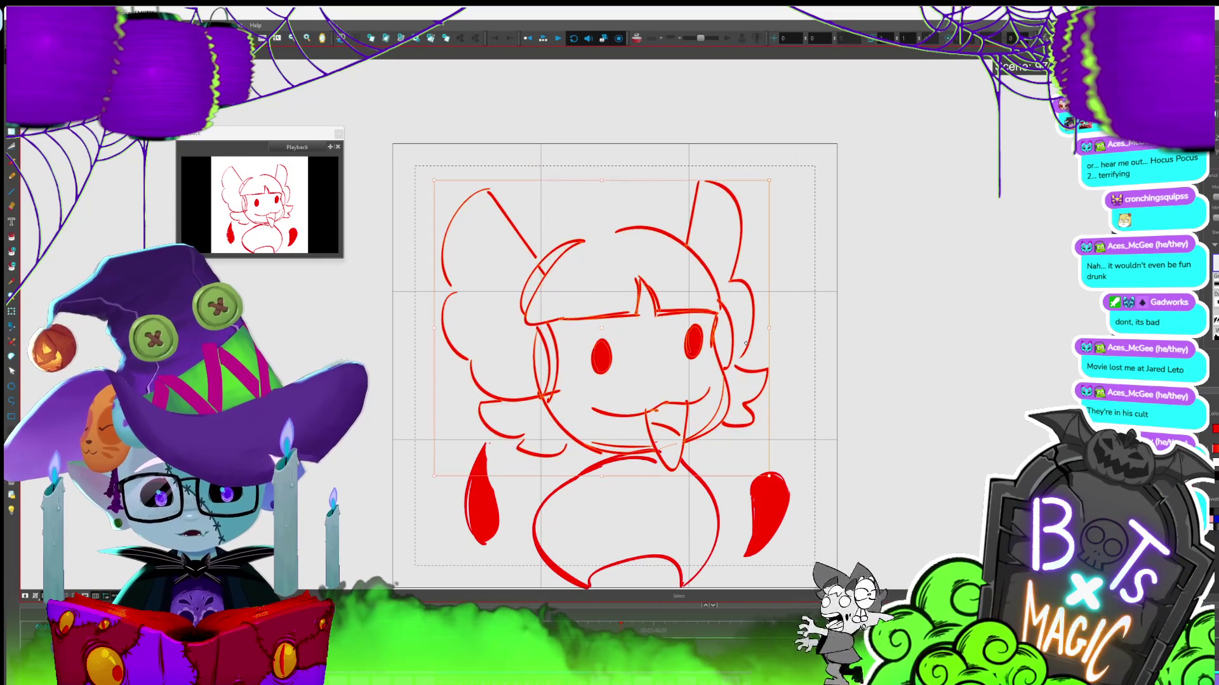
{"action": "left_click", "coordinate": [678, 428]}
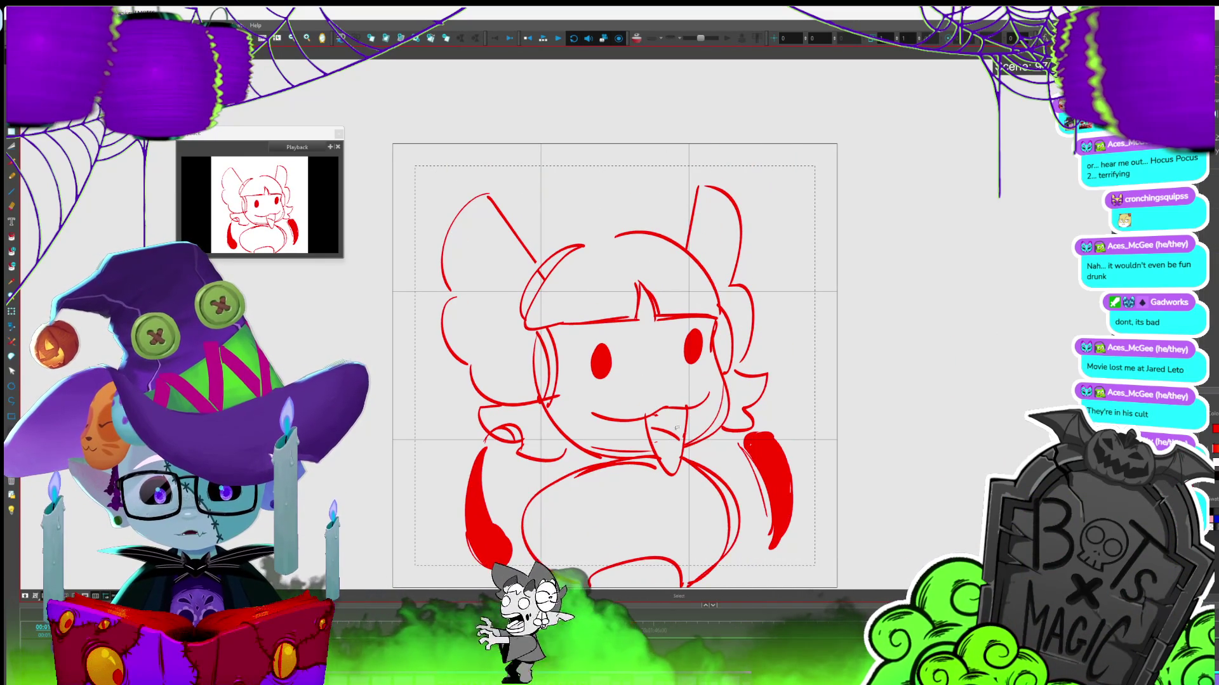
{"action": "mouse_move", "coordinate": [761, 376]}
{"action": "left_mouse_down"}
{"action": "mouse_move", "coordinate": [698, 438]}
{"action": "mouse_move", "coordinate": [565, 452]}
{"action": "mouse_move", "coordinate": [406, 267]}
{"action": "mouse_move", "coordinate": [799, 169]}
{"action": "left_mouse_up"}
{"action": "left_click_drag", "start_coordinate": [738, 425], "coordinate": [743, 420]}
{"action": "left_click", "coordinate": [891, 299]}
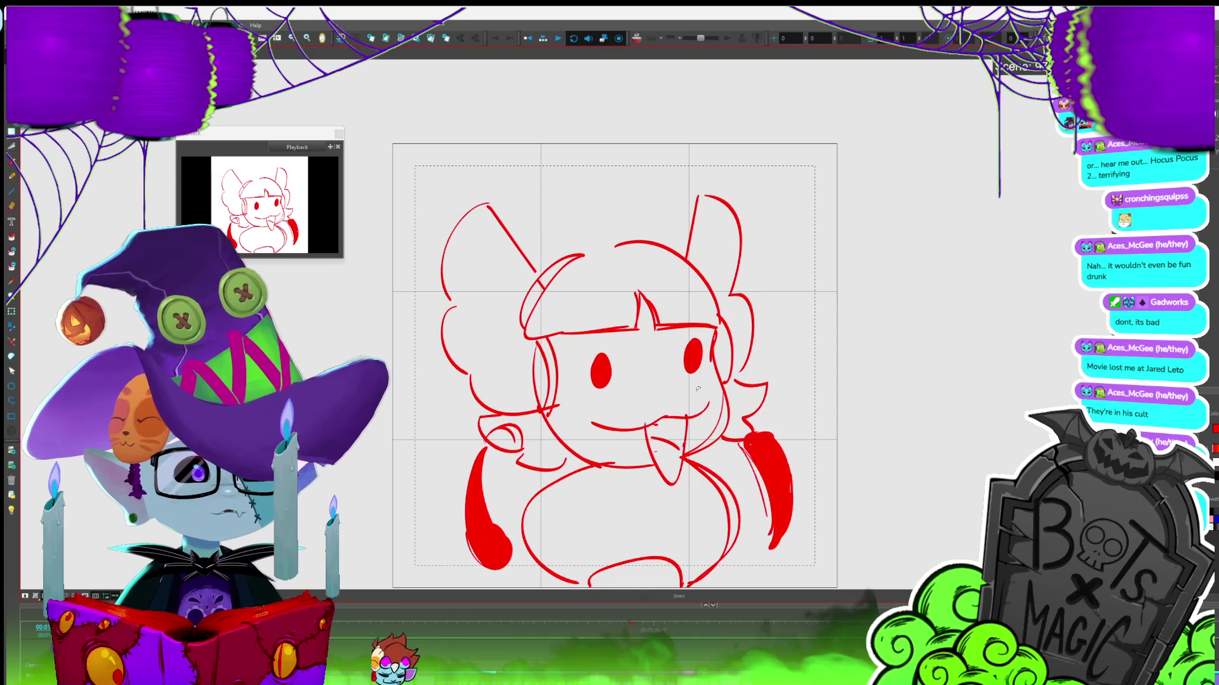
Flip forward and back through the neighbouring rough animation frames
{"action": "key", "text": "period"}
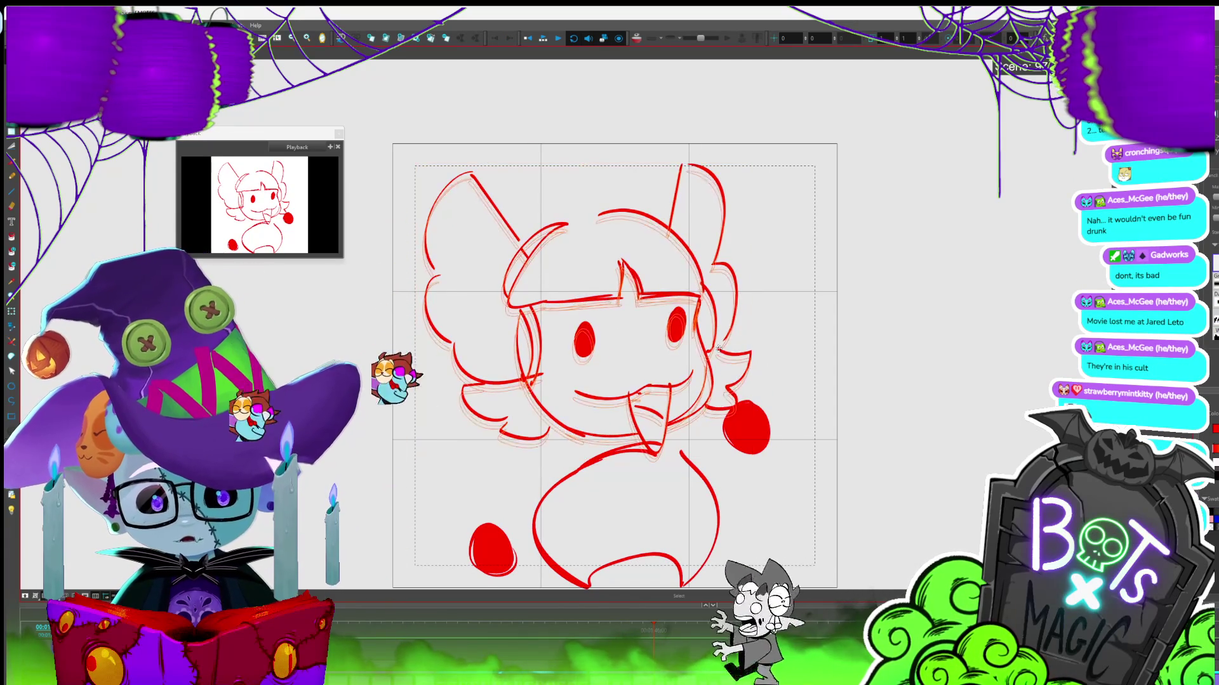
{"action": "key", "text": "period"}
{"action": "key", "text": "period"}
{"action": "key", "text": "period"}
{"action": "key", "text": "period"}
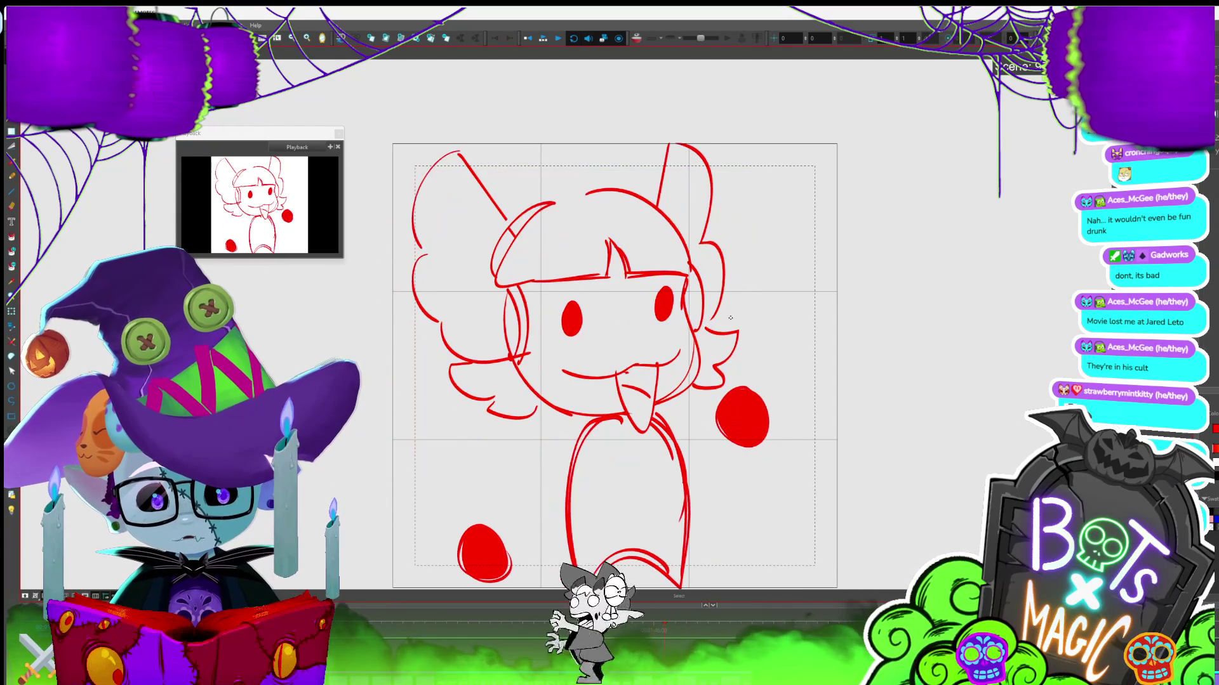
{"action": "key", "text": "period"}
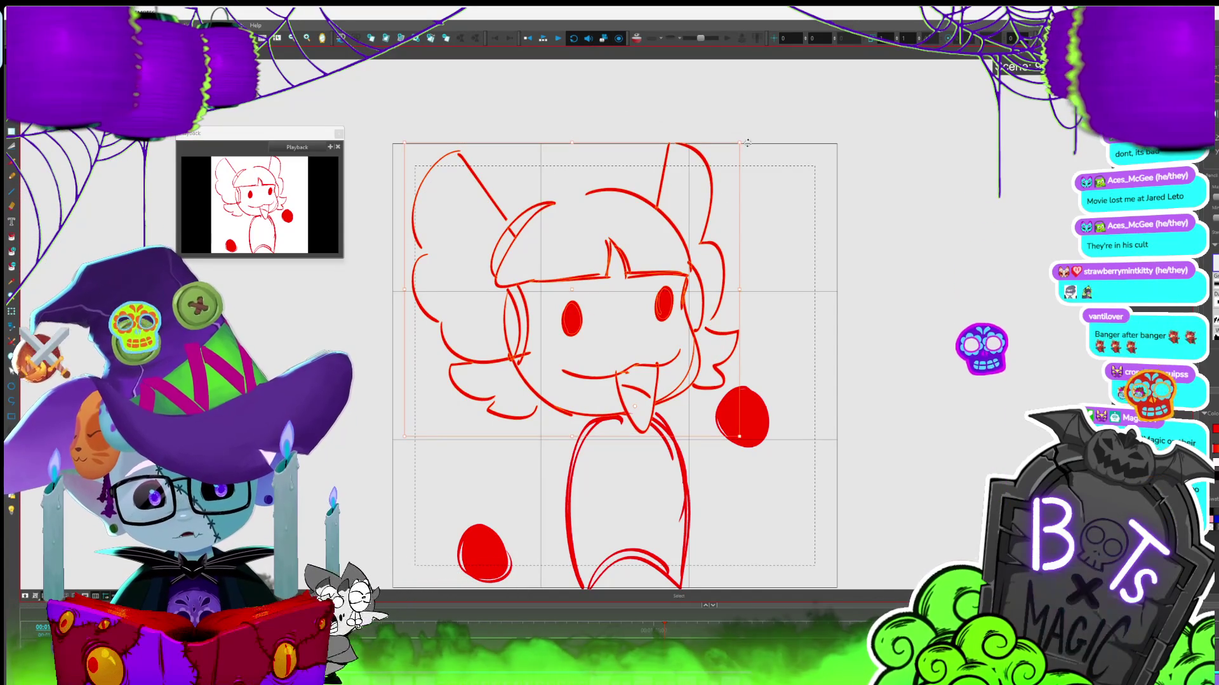
{"action": "key", "text": "period"}
{"action": "key", "text": "period"}
{"action": "key", "text": "period"}
{"action": "key", "text": "period"}
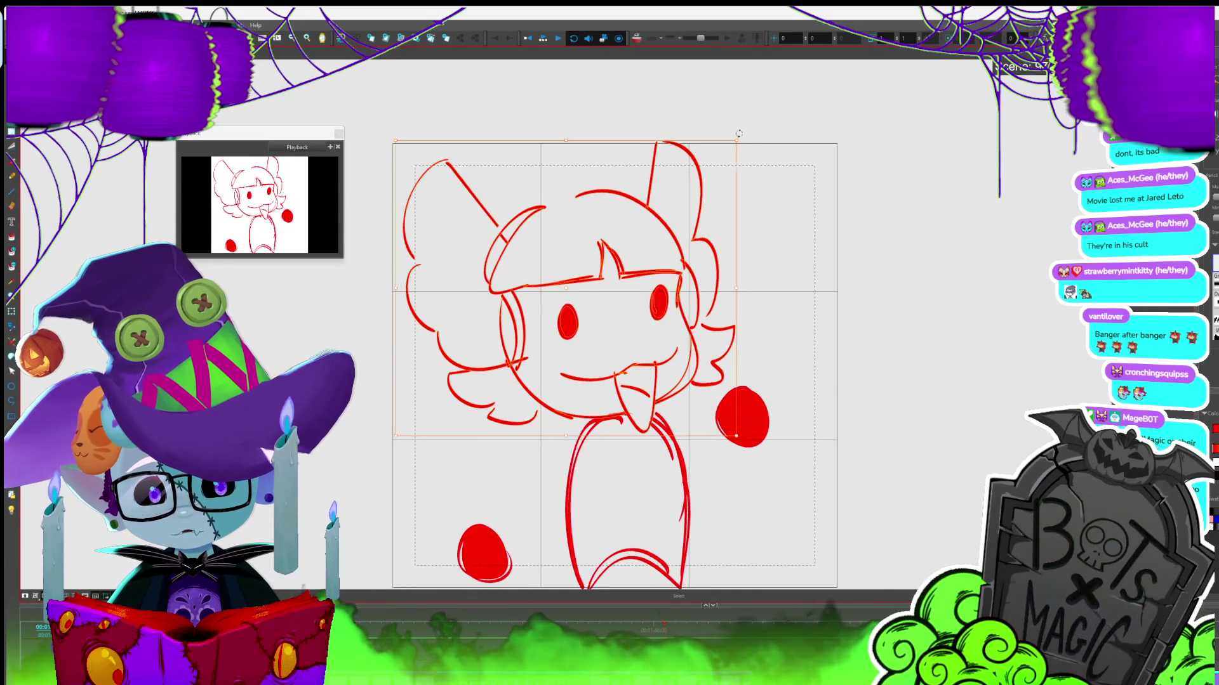
{"action": "key", "text": "period"}
{"action": "key", "text": "comma"}
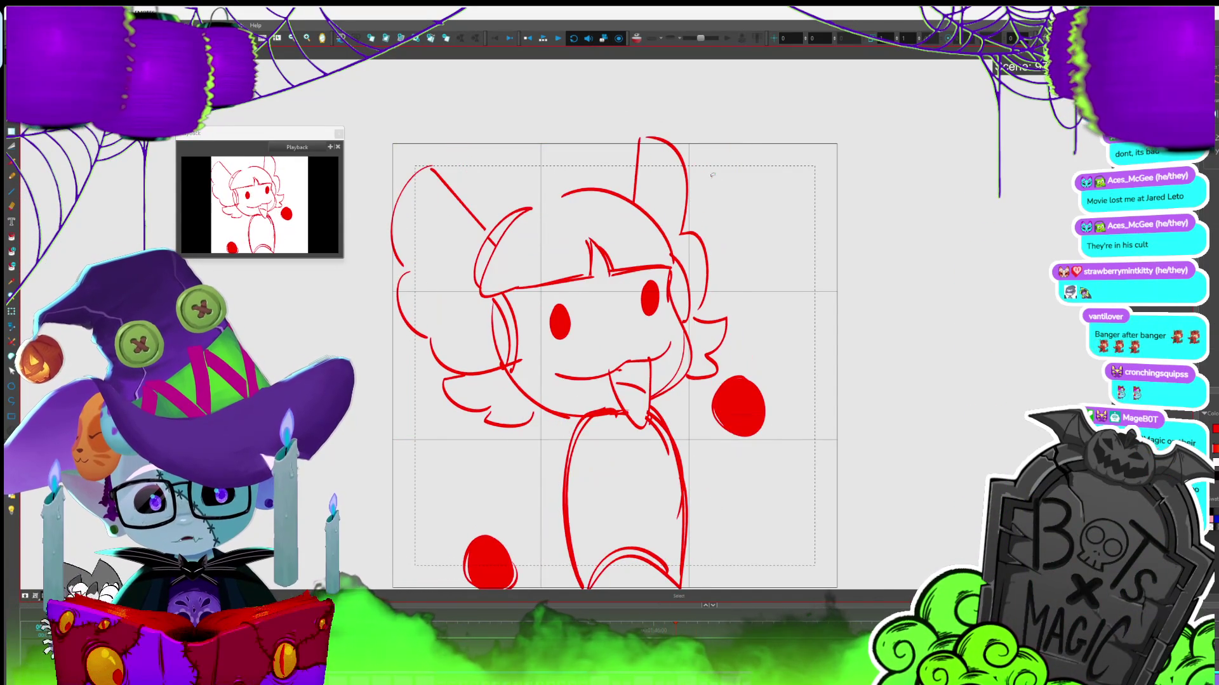
Sketch a neck guide line and undo it, select the head strokes, then loop playback
{"action": "left_click_drag", "start_coordinate": [697, 379], "coordinate": [641, 429]}
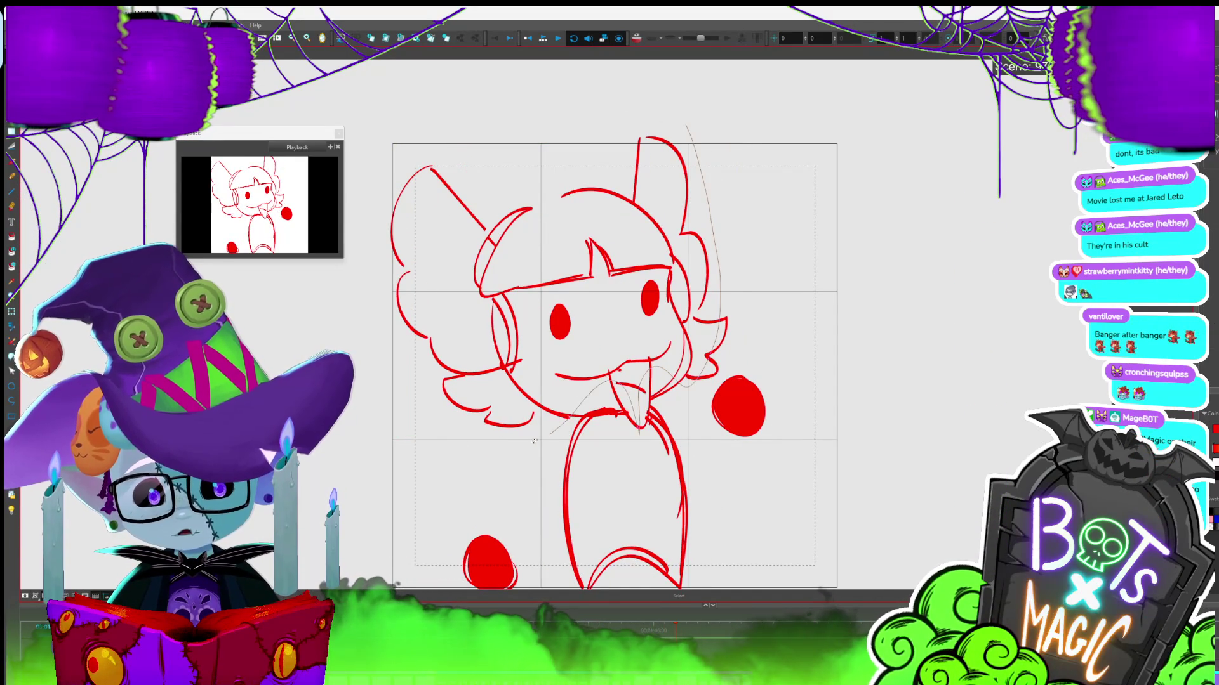
{"action": "key", "text": "ctrl+z"}
{"action": "key", "text": "ctrl+z"}
{"action": "mouse_move", "coordinate": [627, 413]}
{"action": "left_mouse_down"}
{"action": "mouse_move", "coordinate": [728, 127]}
{"action": "mouse_move", "coordinate": [720, 118]}
{"action": "left_mouse_up"}
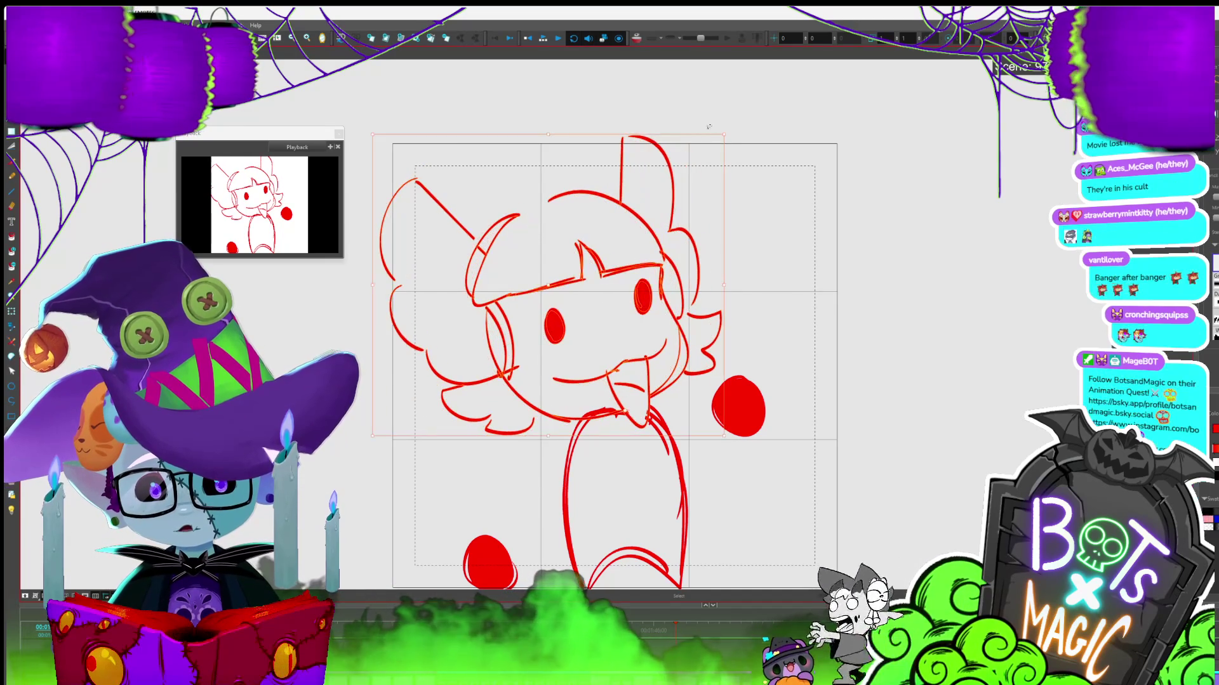
{"action": "key", "text": "Return"}
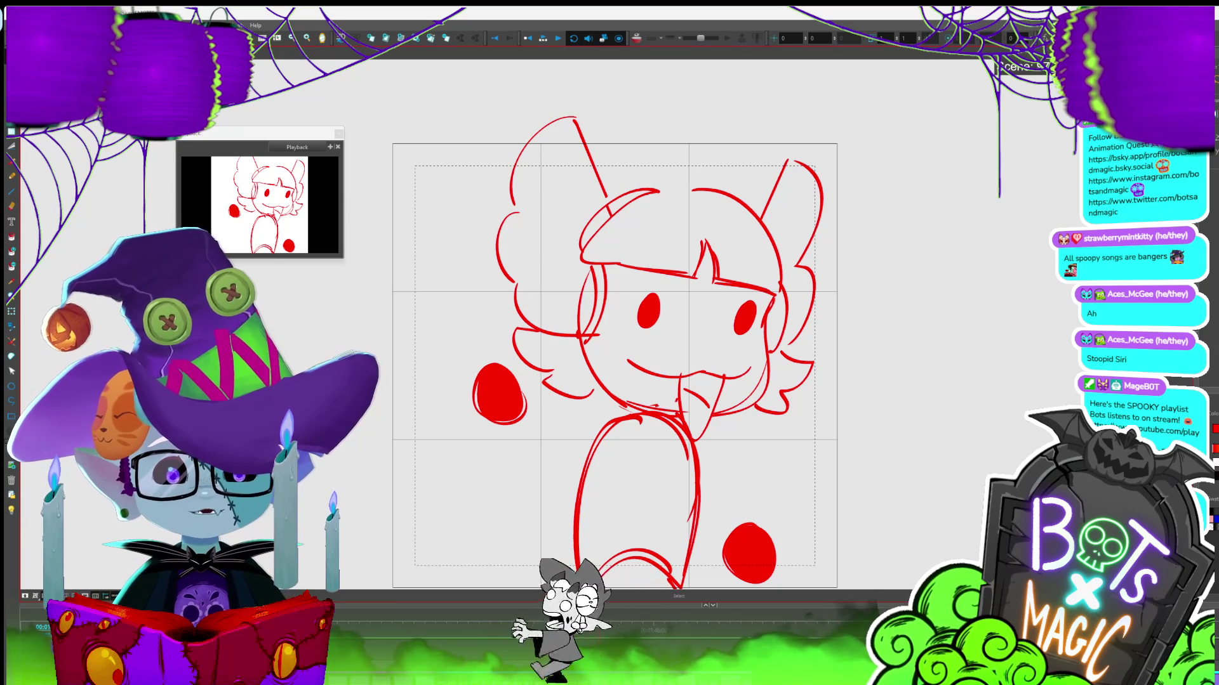
Bring the YouTube browser window over the Harmony canvas
{"action": "mouse_move", "coordinate": [1218, 105]}
{"action": "left_mouse_down"}
{"action": "mouse_move", "coordinate": [950, 105]}
{"action": "mouse_move", "coordinate": [877, 127]}
{"action": "left_mouse_up"}
Maximize the YouTube window and show the video full screen
{"action": "double_click", "coordinate": [877, 125]}
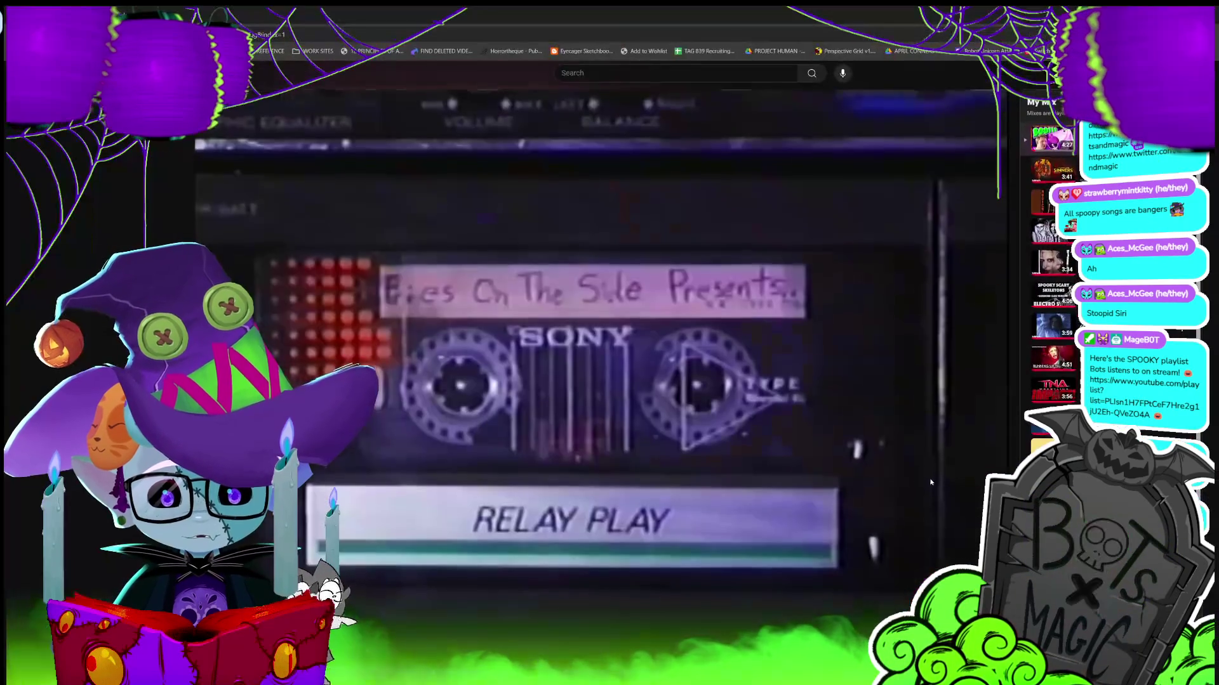
{"action": "key", "text": "f"}
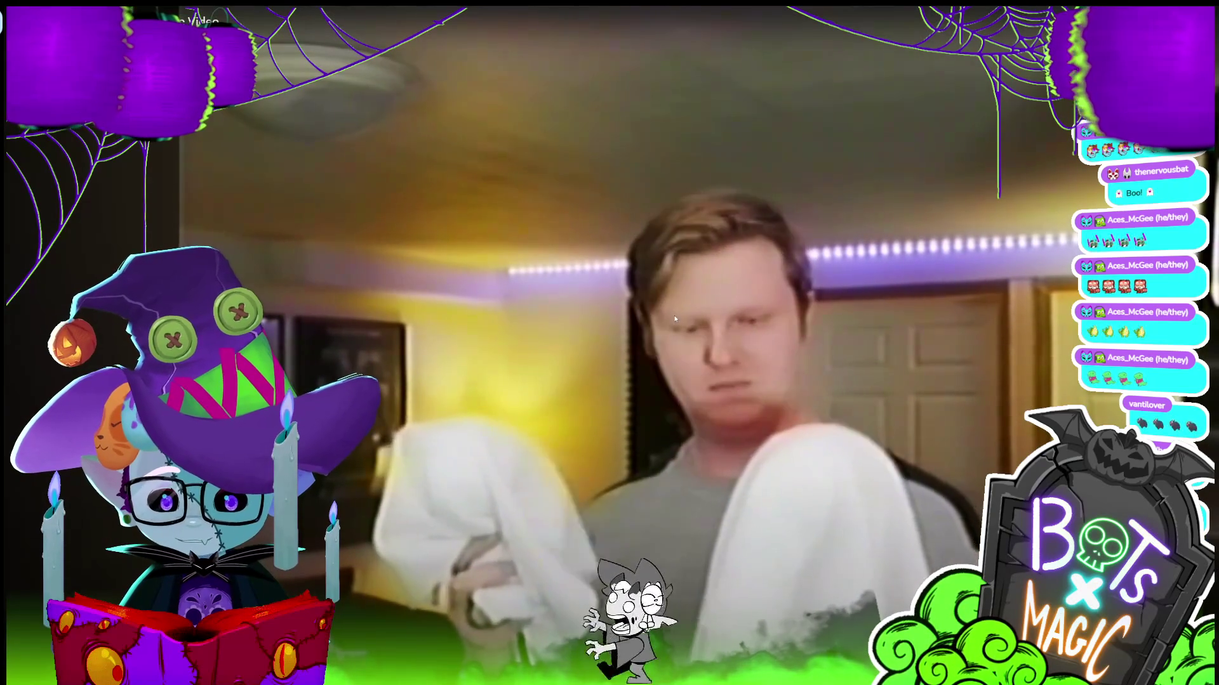
Toggle the ghost video's playback, exit fullscreen, and return to Toon Boom Harmony
{"action": "left_click", "coordinate": [675, 319]}
{"action": "left_click", "coordinate": [675, 319]}
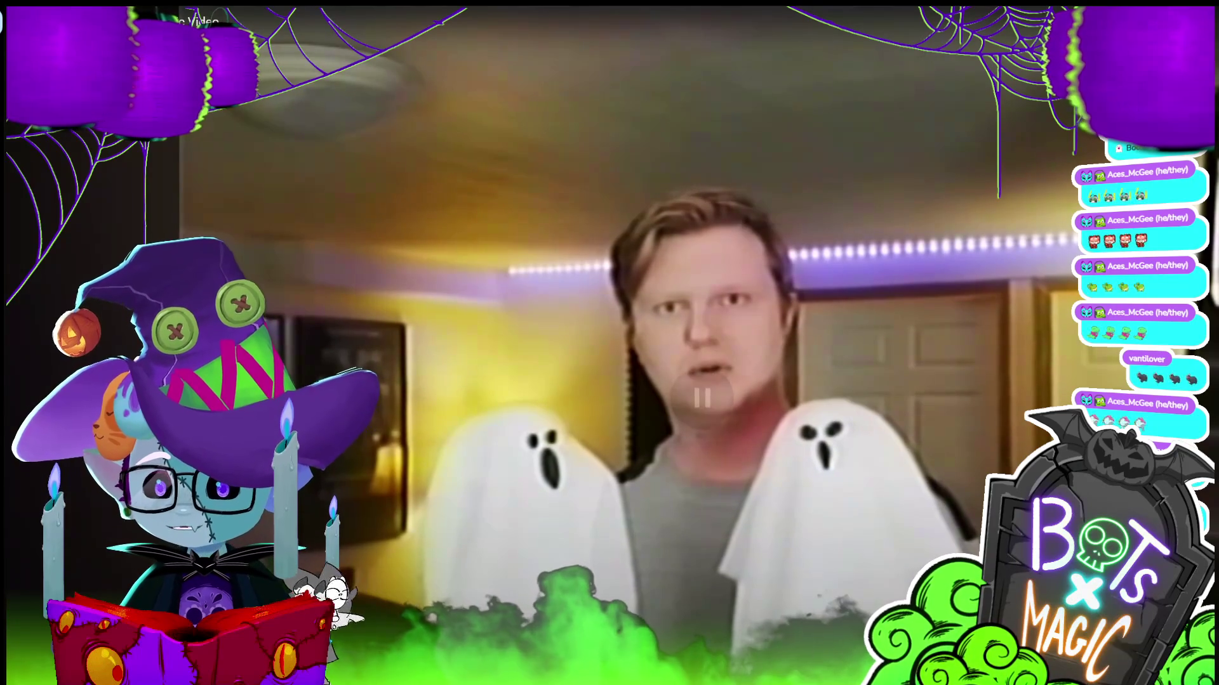
{"action": "key", "text": "Escape"}
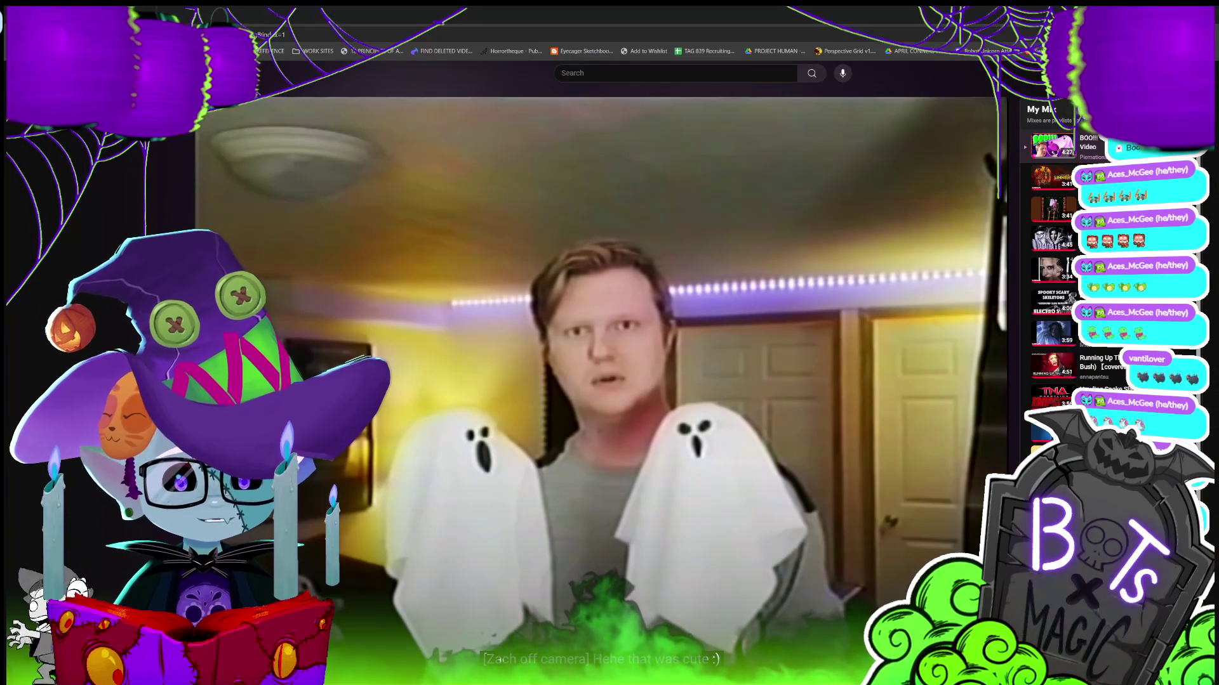
{"action": "key", "text": "alt+Tab"}
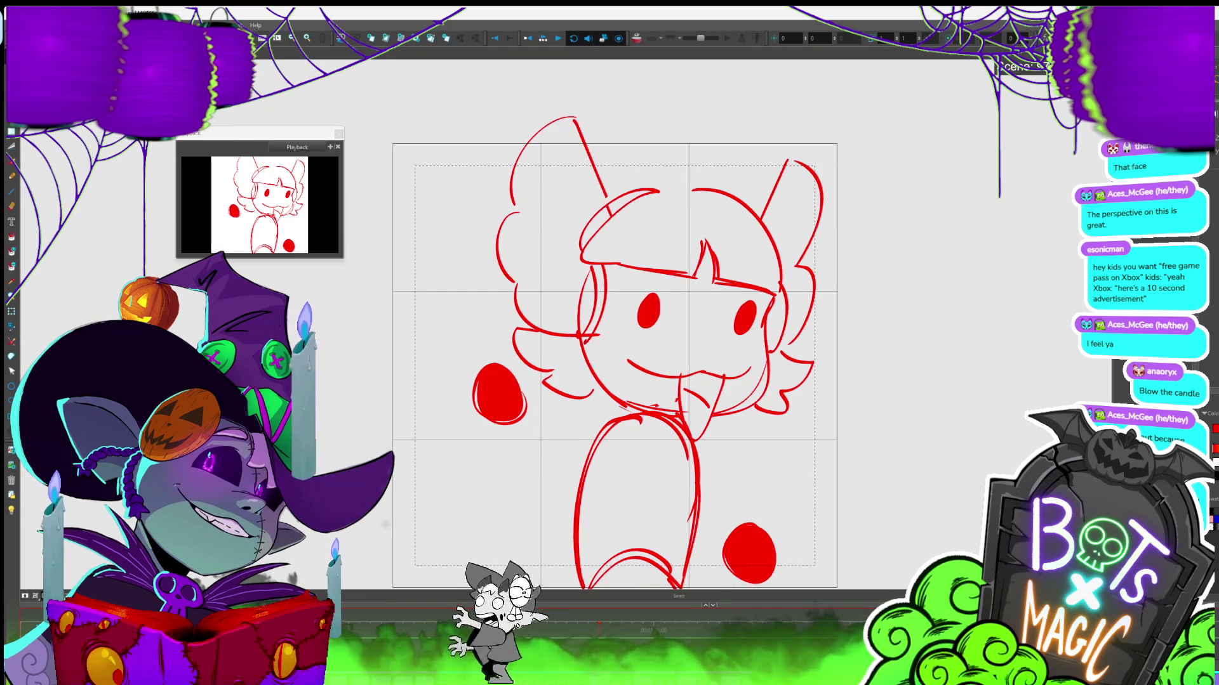
Play back the red rough from another frame, then enable the Light Table to fade it
{"action": "key", "text": "period"}
{"action": "key", "text": "period"}
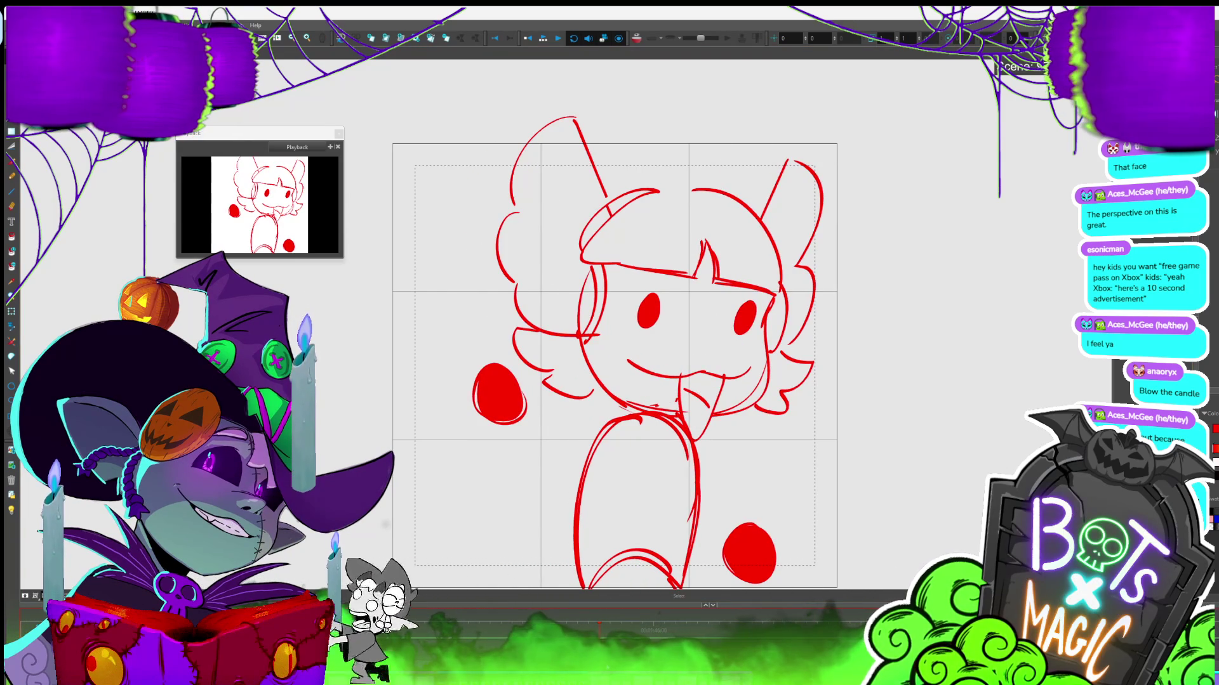
{"action": "left_click", "coordinate": [544, 37]}
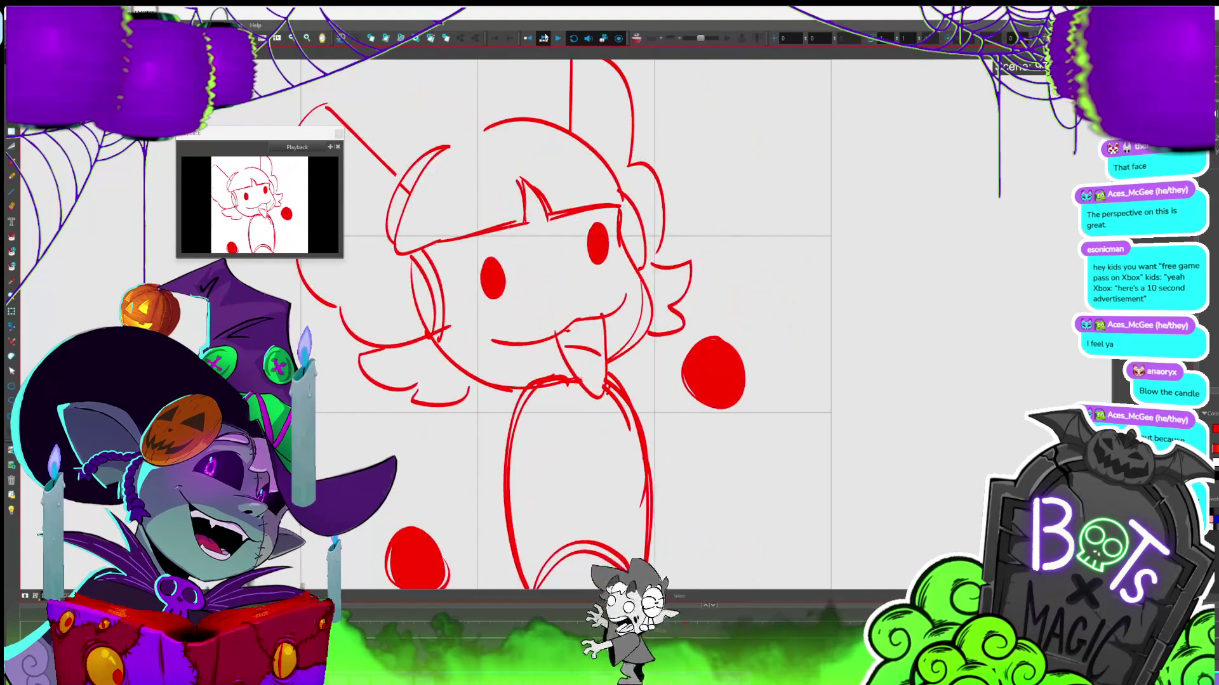
{"action": "left_click", "coordinate": [12, 510]}
{"action": "key", "text": "alt+b"}
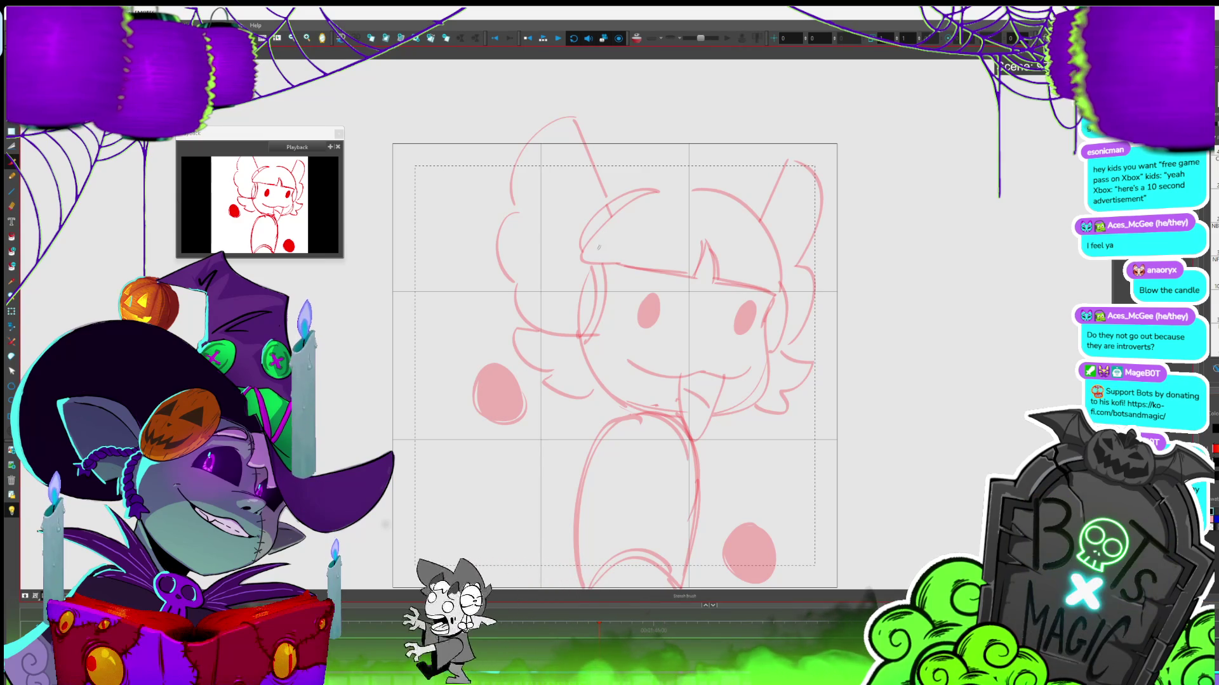
Draw a long top wing stroke and two curved lower strokes left of the head
{"action": "key", "text": "alt+b"}
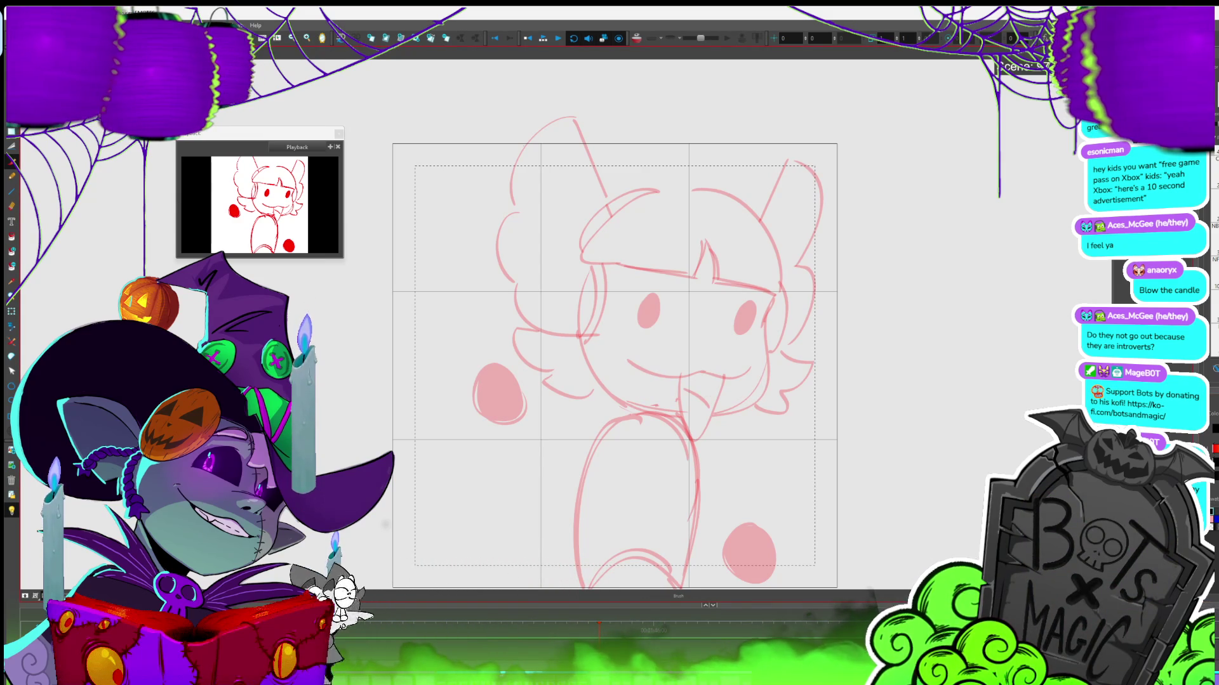
{"action": "left_click_drag", "start_coordinate": [603, 248], "coordinate": [519, 141]}
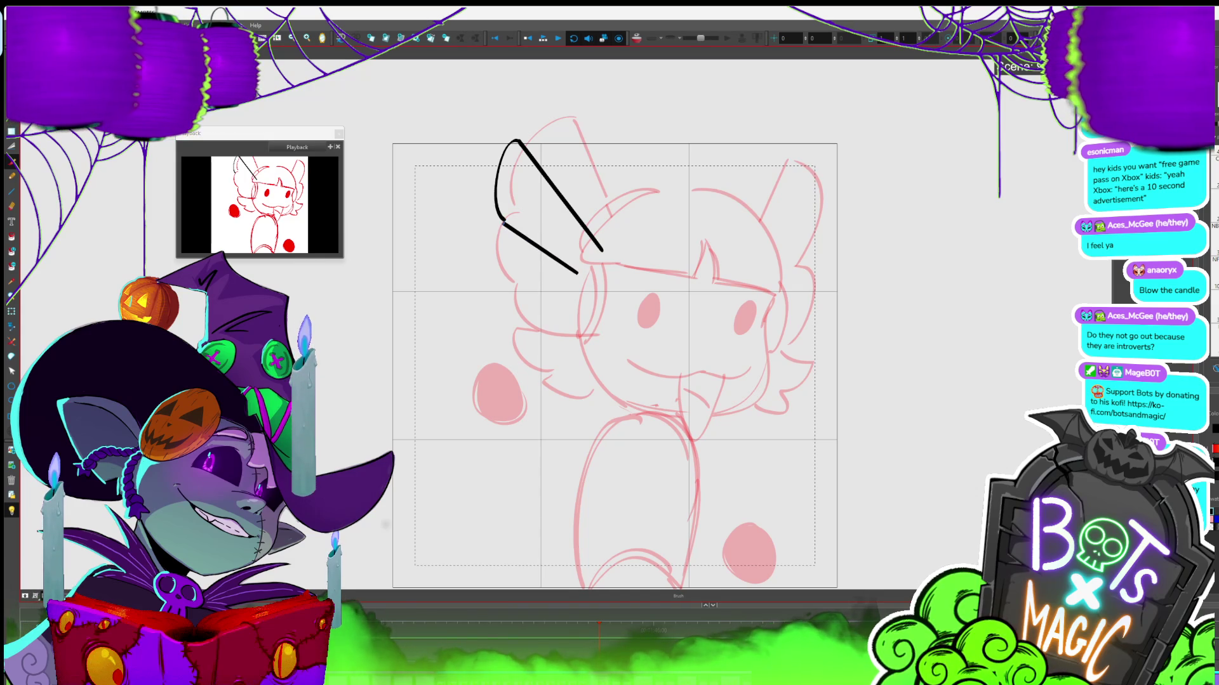
{"action": "left_click_drag", "start_coordinate": [568, 304], "coordinate": [538, 336]}
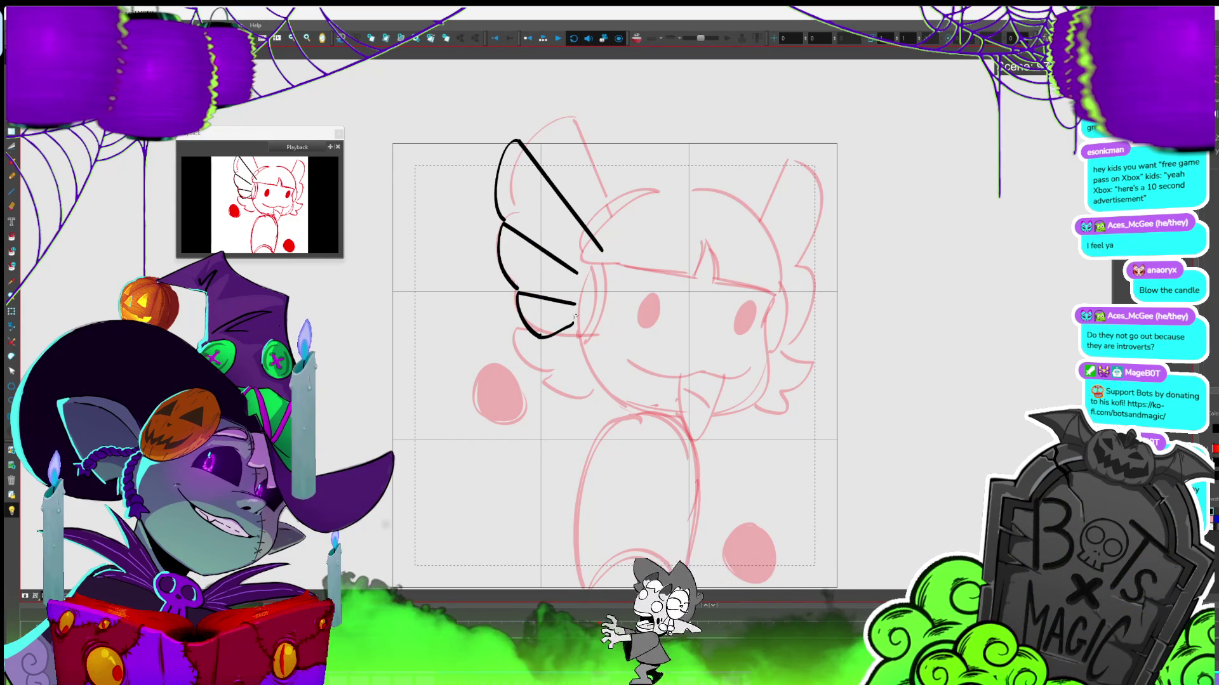
{"action": "left_click_drag", "start_coordinate": [538, 336], "coordinate": [568, 325]}
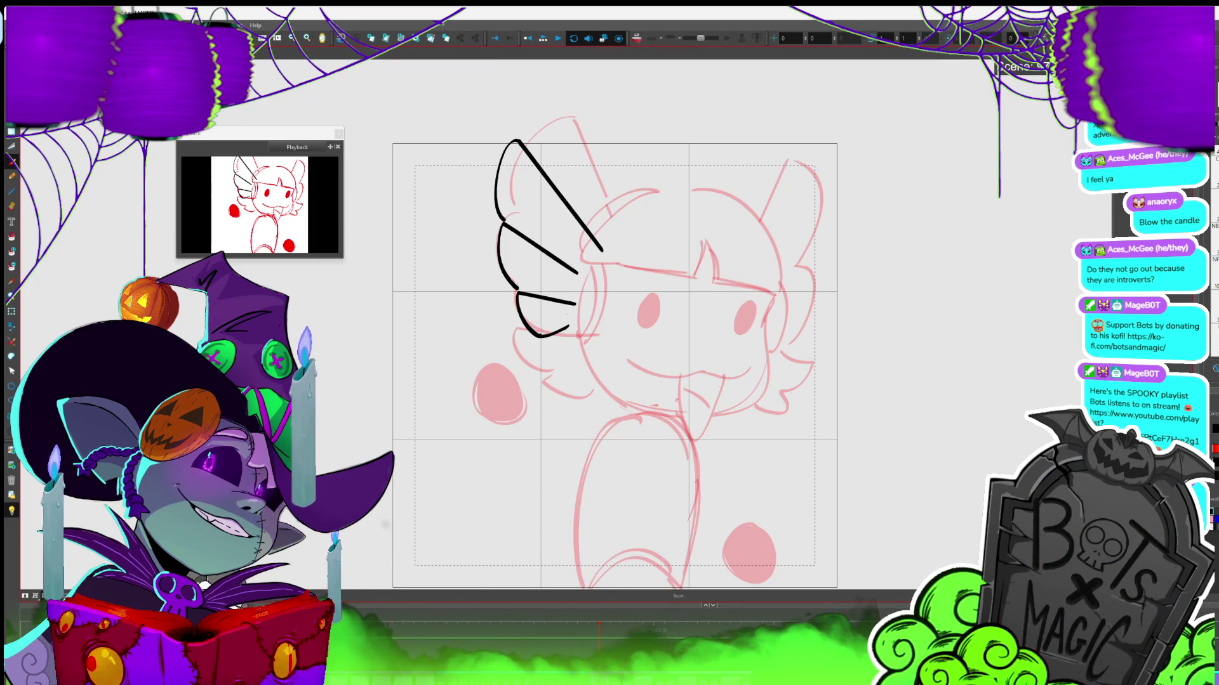
{"action": "key", "text": "alt+t"}
Trim the top wing stroke's extra end, then rotate and shift the wing strokes
{"action": "left_click_drag", "start_coordinate": [589, 263], "coordinate": [627, 229]}
{"action": "key", "text": "Delete"}
{"action": "key", "text": "alt+s"}
{"action": "left_click_drag", "start_coordinate": [457, 402], "coordinate": [604, 246]}
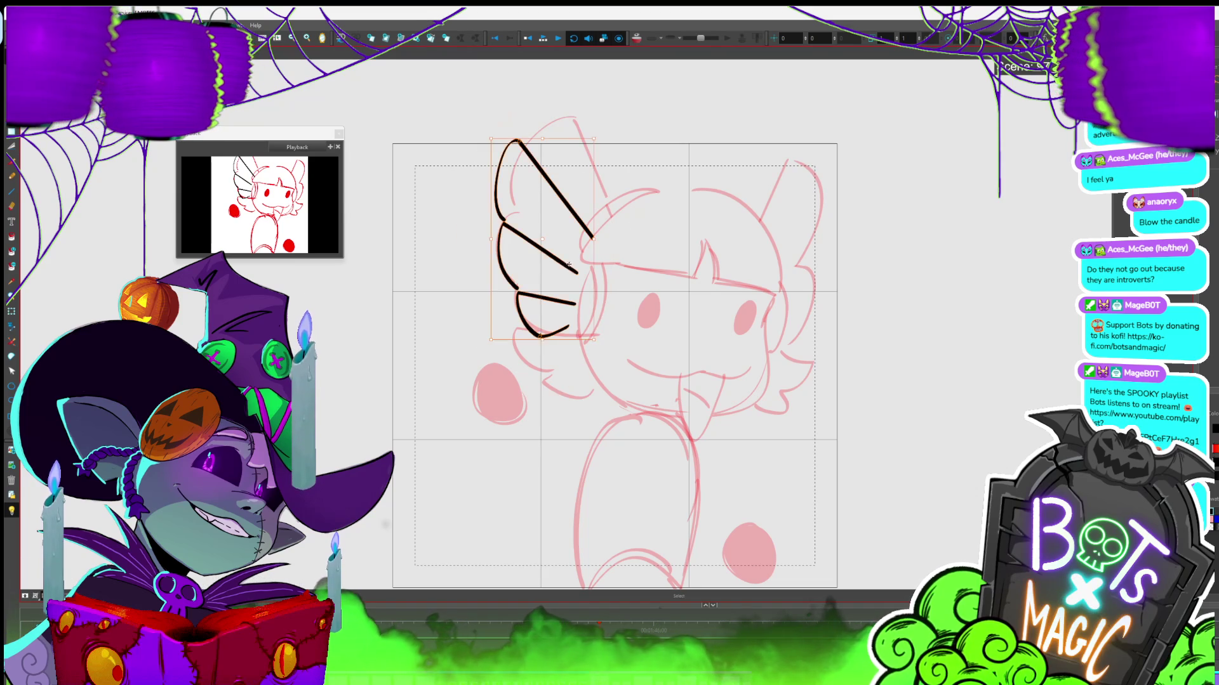
{"action": "left_click_drag", "start_coordinate": [599, 154], "coordinate": [575, 144]}
{"action": "mouse_move", "coordinate": [583, 232]}
{"action": "left_mouse_down"}
{"action": "mouse_move", "coordinate": [571, 254]}
{"action": "mouse_move", "coordinate": [599, 218]}
{"action": "mouse_move", "coordinate": [587, 219]}
{"action": "left_mouse_up"}
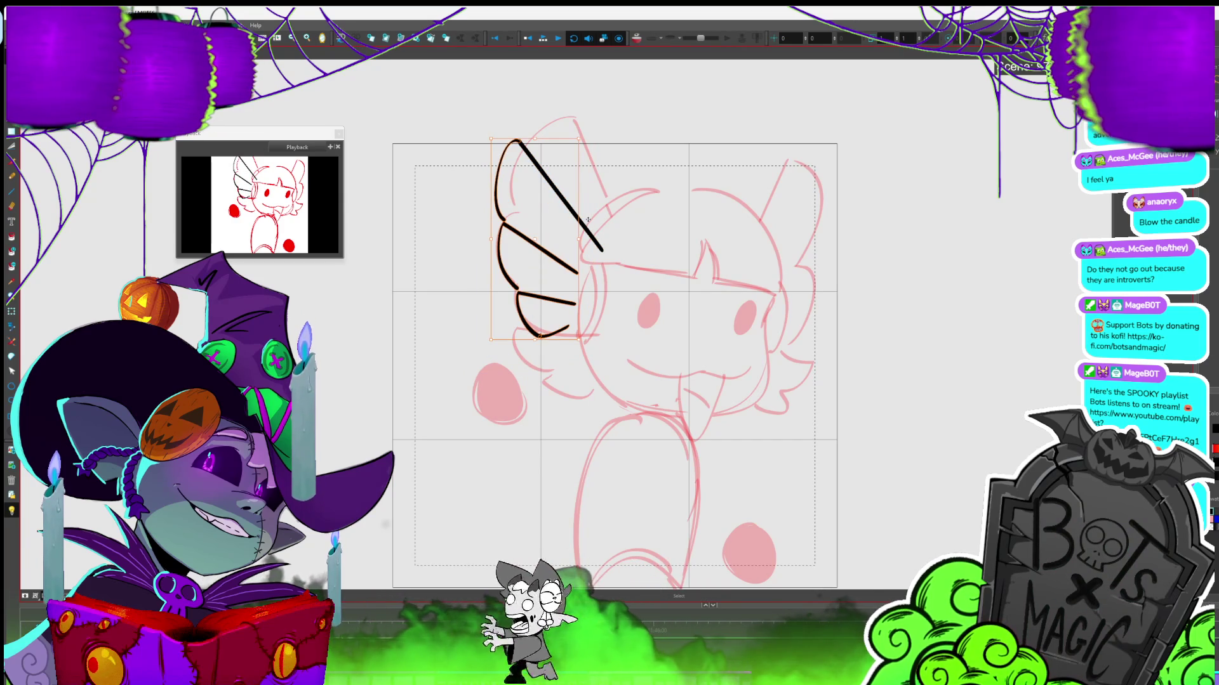
{"action": "key", "text": "Escape"}
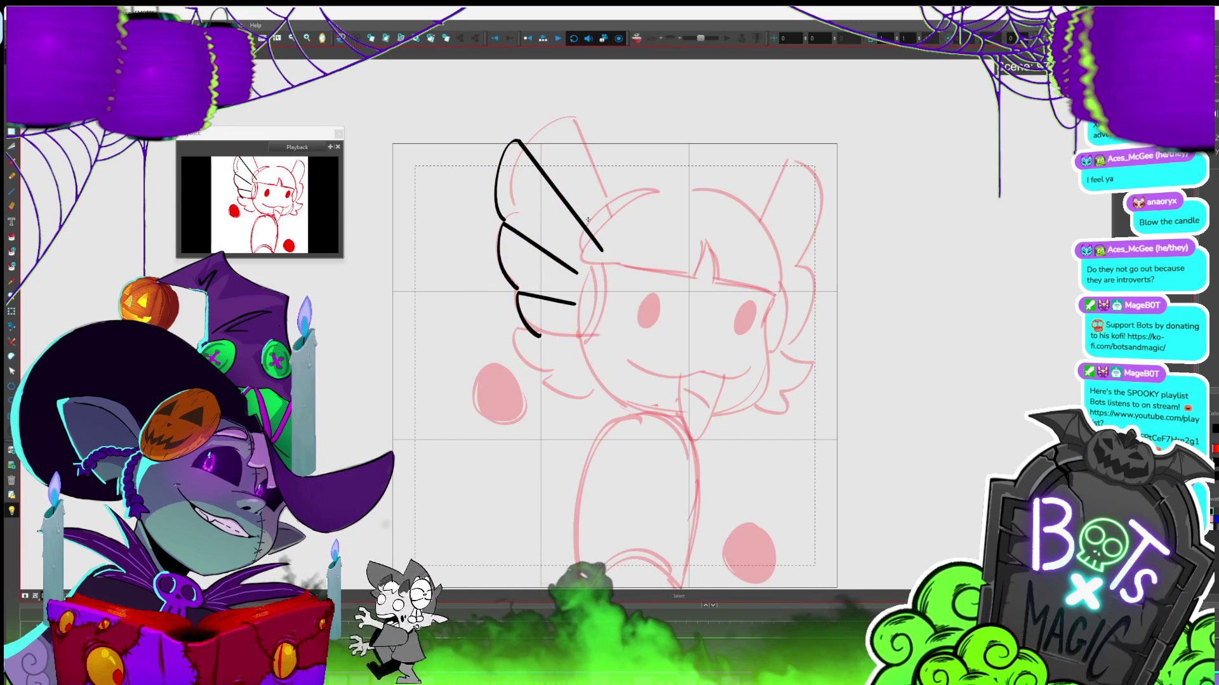
Undo the short bottom wing segment and rotate the wing clockwise into place
{"action": "key", "text": "alt+b"}
{"action": "key", "text": "ctrl+z"}
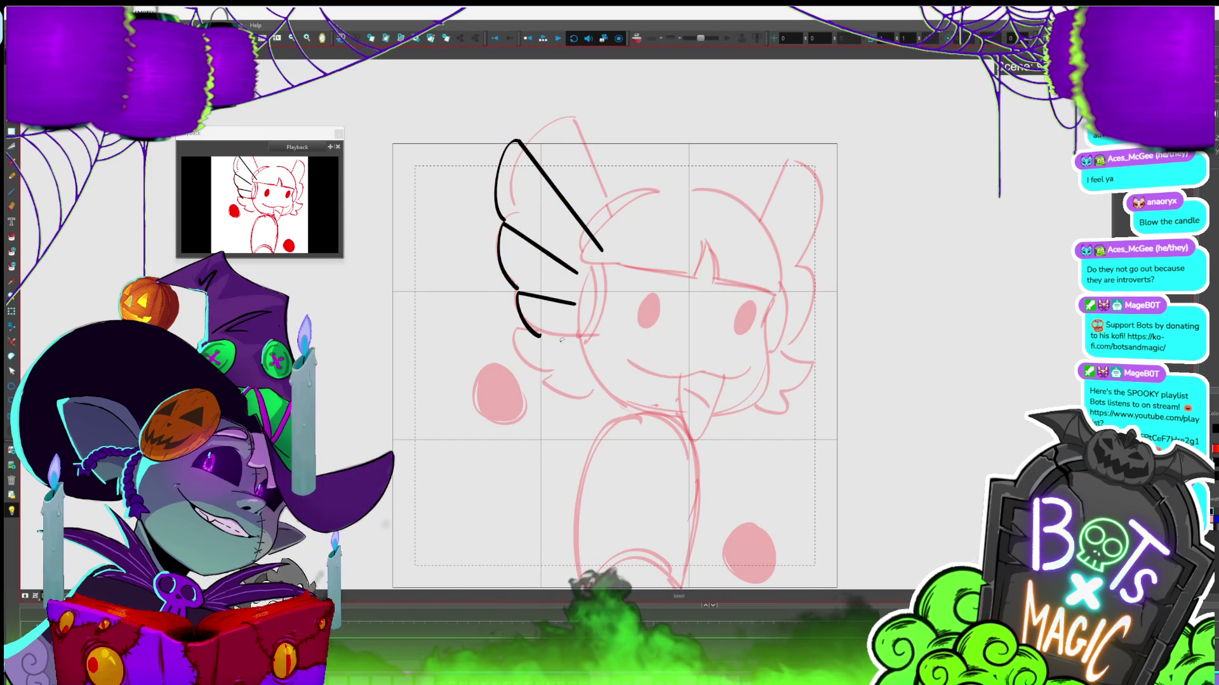
{"action": "key", "text": "alt+s"}
{"action": "mouse_move", "coordinate": [592, 145]}
{"action": "left_mouse_down"}
{"action": "mouse_move", "coordinate": [543, 328]}
{"action": "mouse_move", "coordinate": [557, 314]}
{"action": "left_mouse_up"}
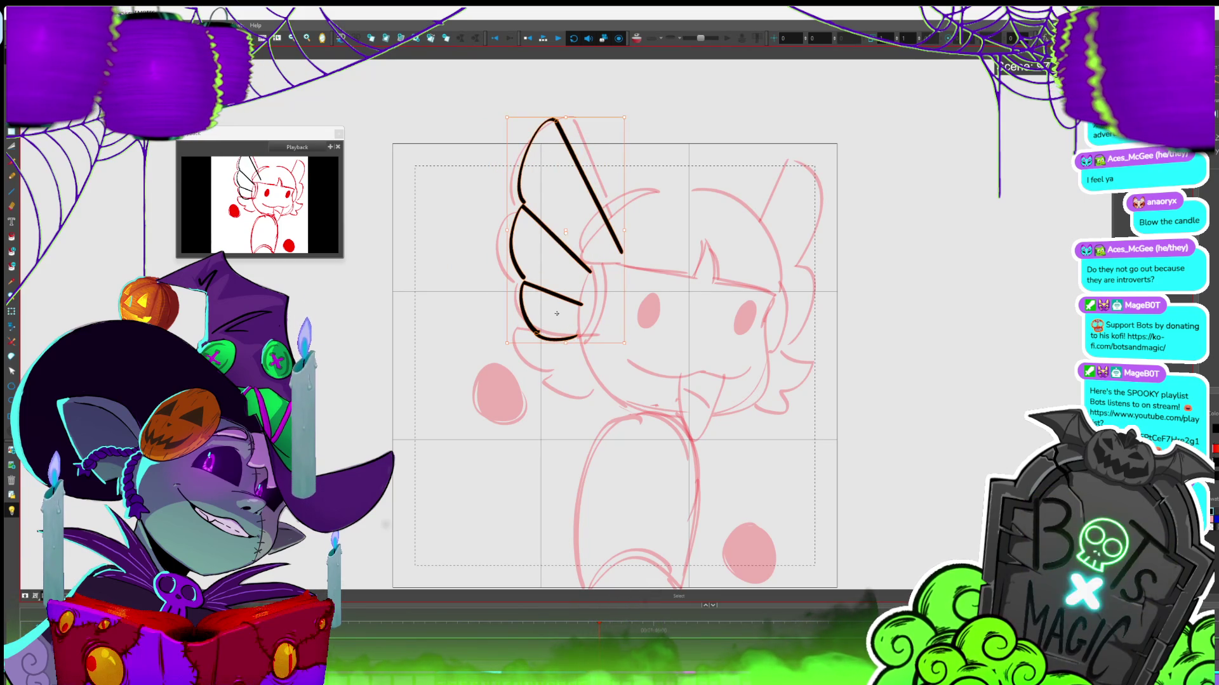